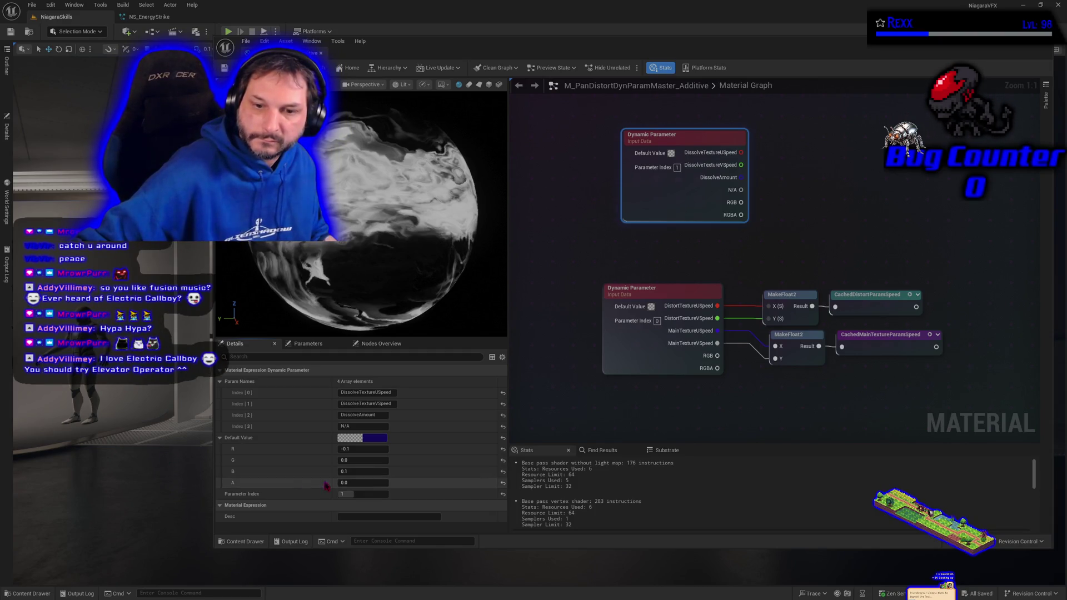
Set the Dynamic Parameter's default value B channel to 1, then deselect the node
click(347, 472)
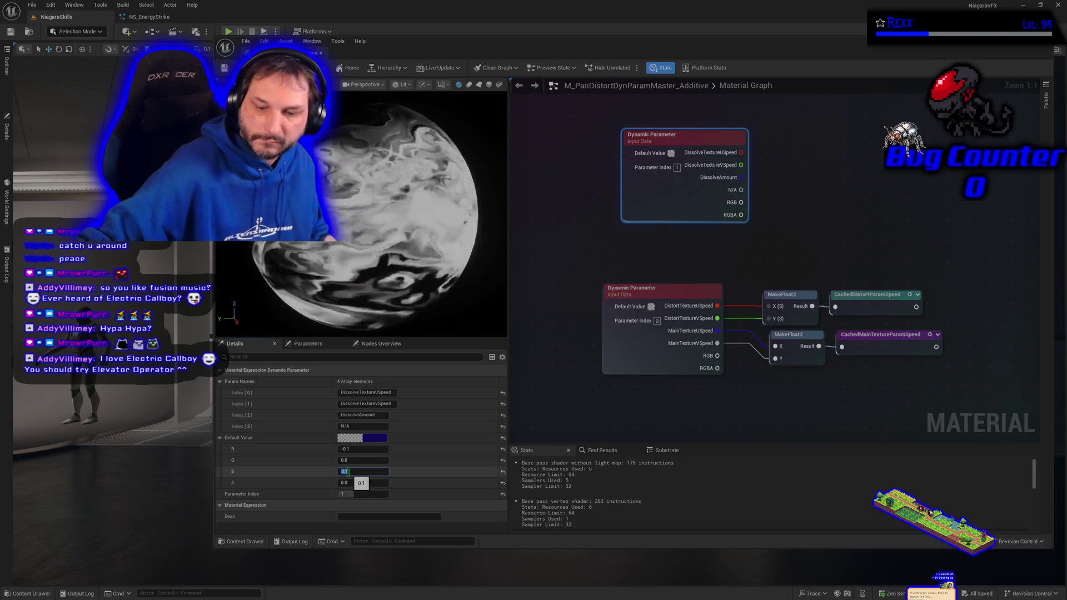
text(1)
key(Return)
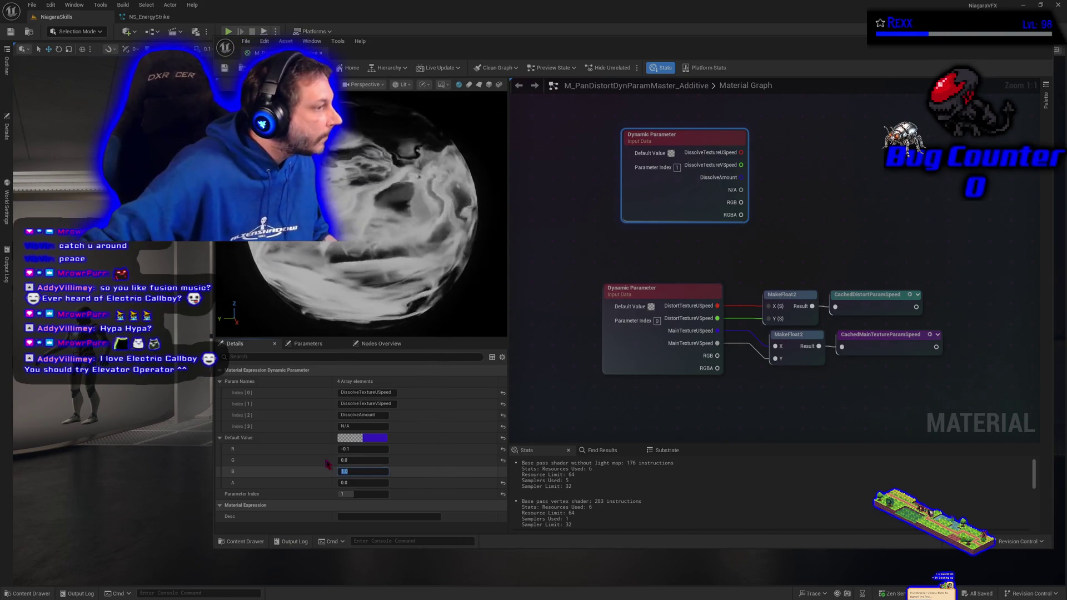
click(601, 256)
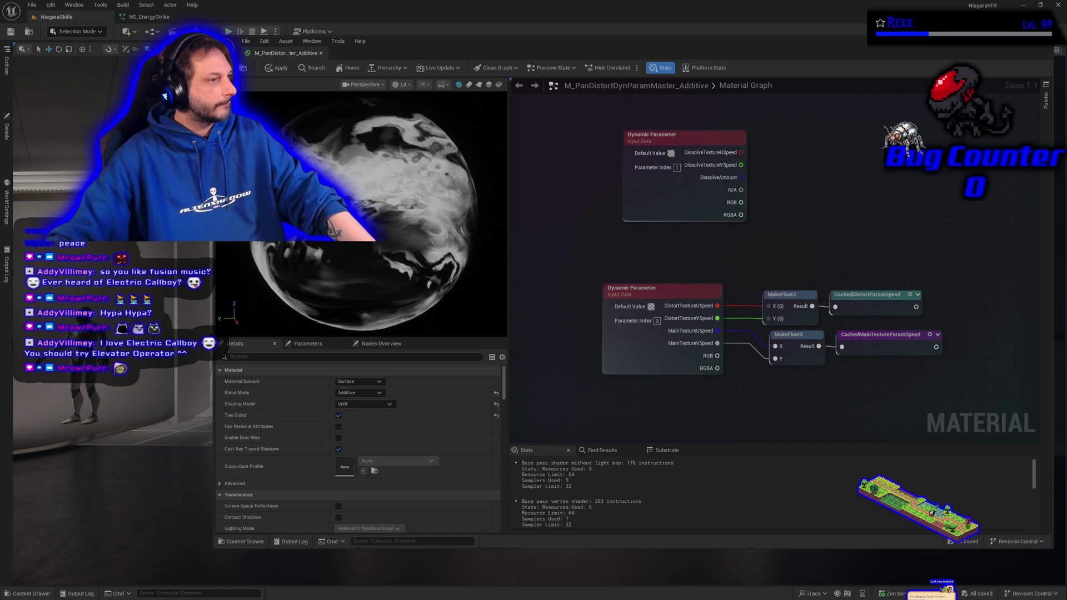
Paste a new Dynamic Parameter node into the material graph
drag(692, 420, 614, 376)
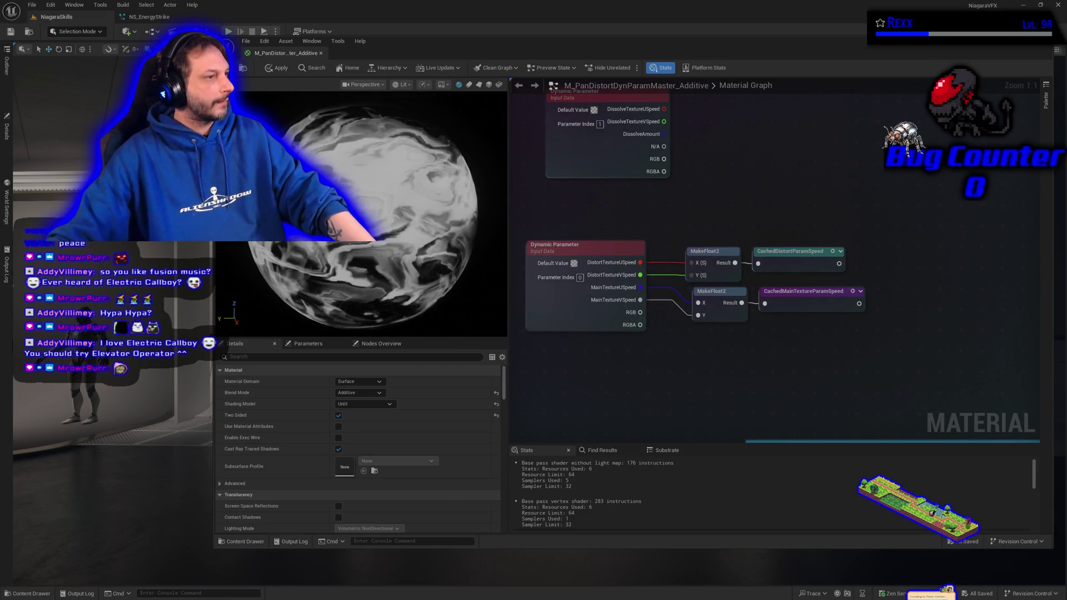
scroll(643, 335, down, 3)
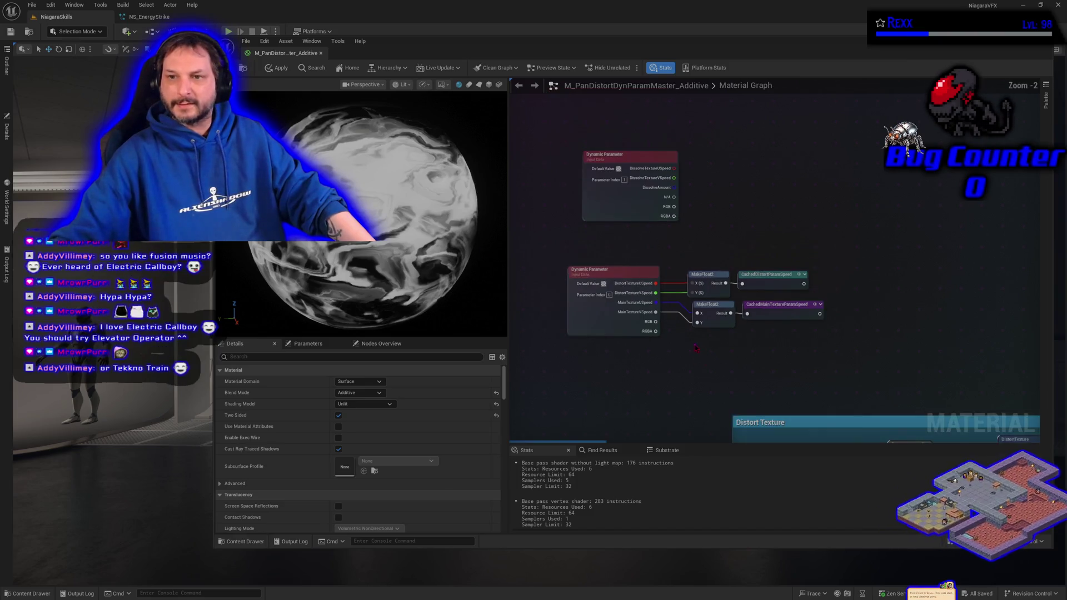
mouse_move(643, 336)
mouse_down()
mouse_move(675, 240)
mouse_move(750, 197)
mouse_move(648, 339)
mouse_up()
key(ctrl+v)
Wire DissolveTextureUSpeed and VSpeed into MakeFloat2 X and Y, then select the old speed parameters
mouse_move(565, 208)
mouse_down()
mouse_move(606, 410)
mouse_move(602, 150)
mouse_move(683, 340)
mouse_up()
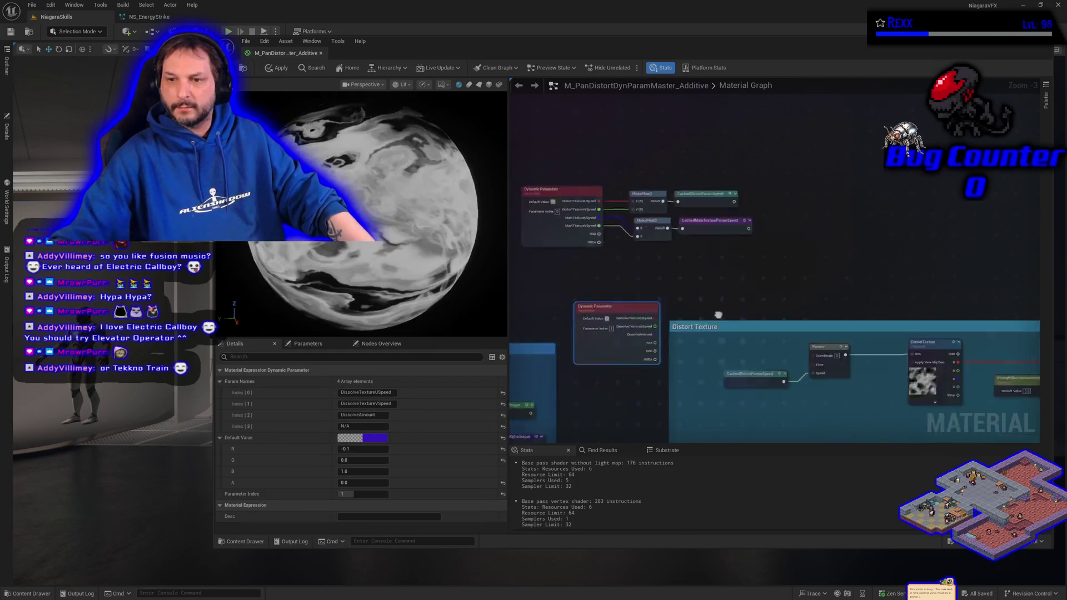
scroll(769, 372, down, 2)
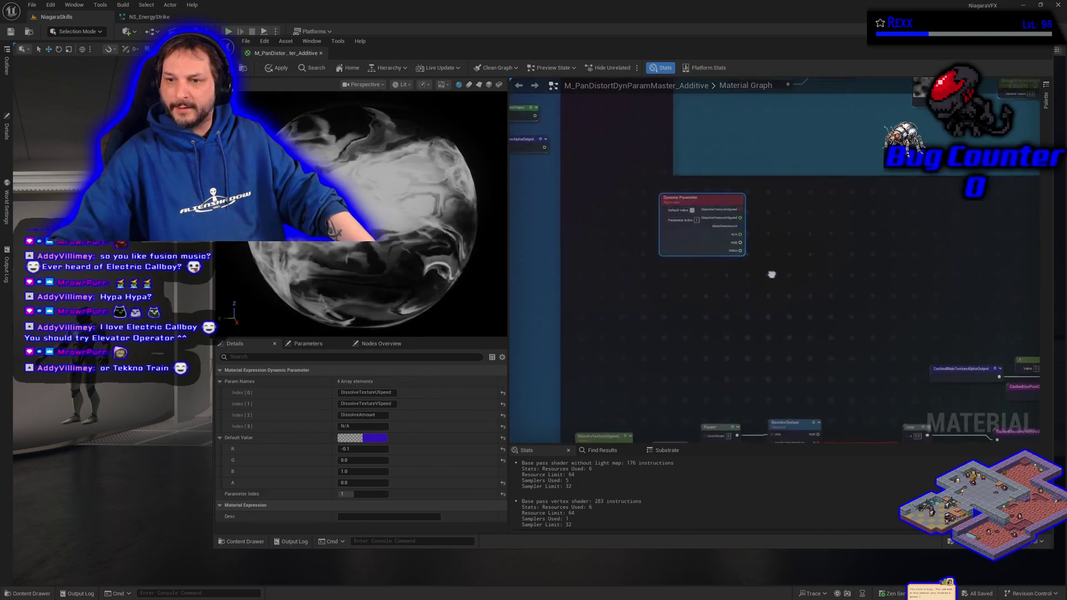
mouse_move(770, 371)
mouse_down()
mouse_move(746, 226)
mouse_move(679, 382)
mouse_up()
scroll(689, 381, up, 5)
drag(784, 350, 670, 385)
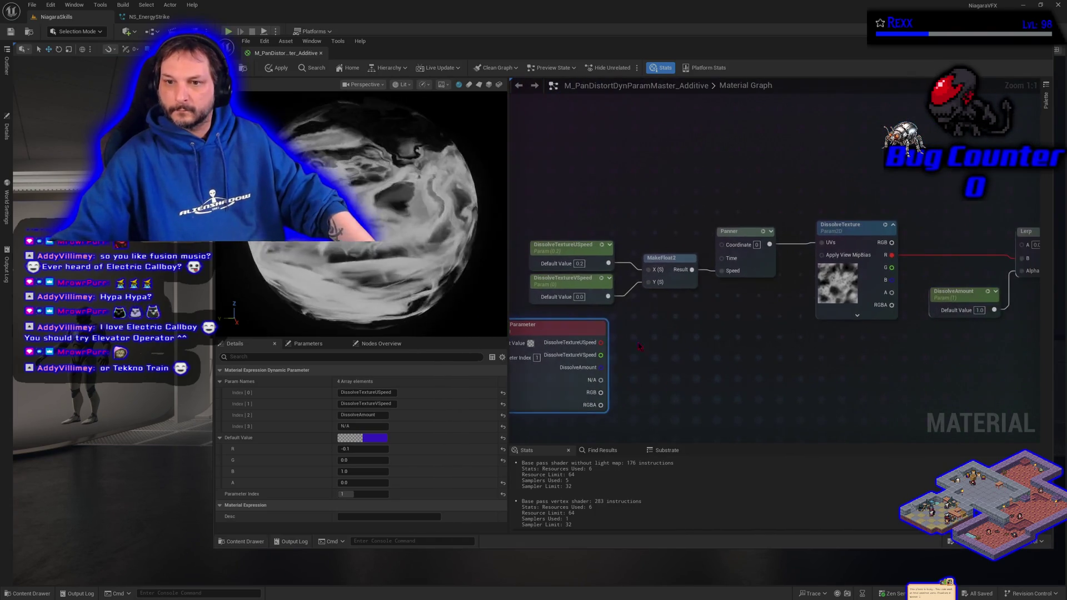
mouse_move(647, 282)
mouse_down()
mouse_move(612, 303)
mouse_move(609, 357)
mouse_move(601, 355)
mouse_up()
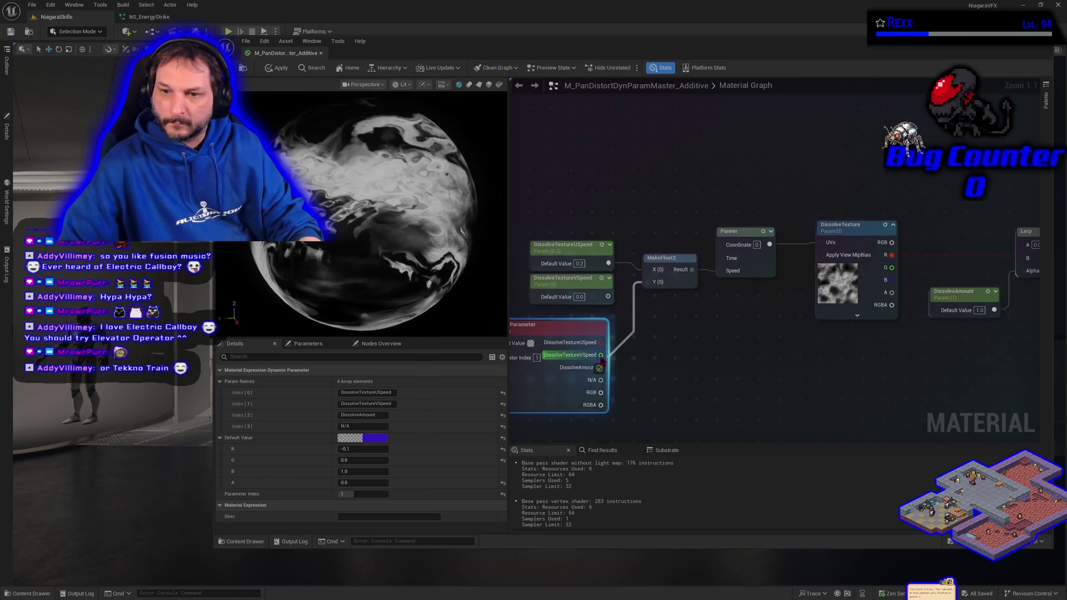
drag(647, 269, 601, 342)
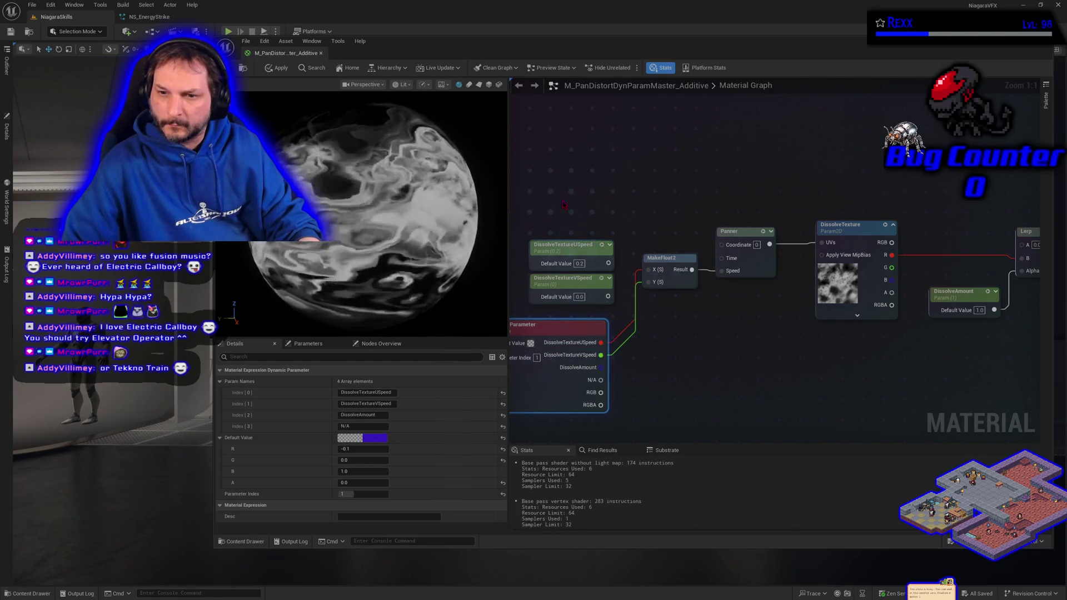
mouse_move(564, 204)
mouse_down()
mouse_move(567, 292)
mouse_move(564, 278)
mouse_up()
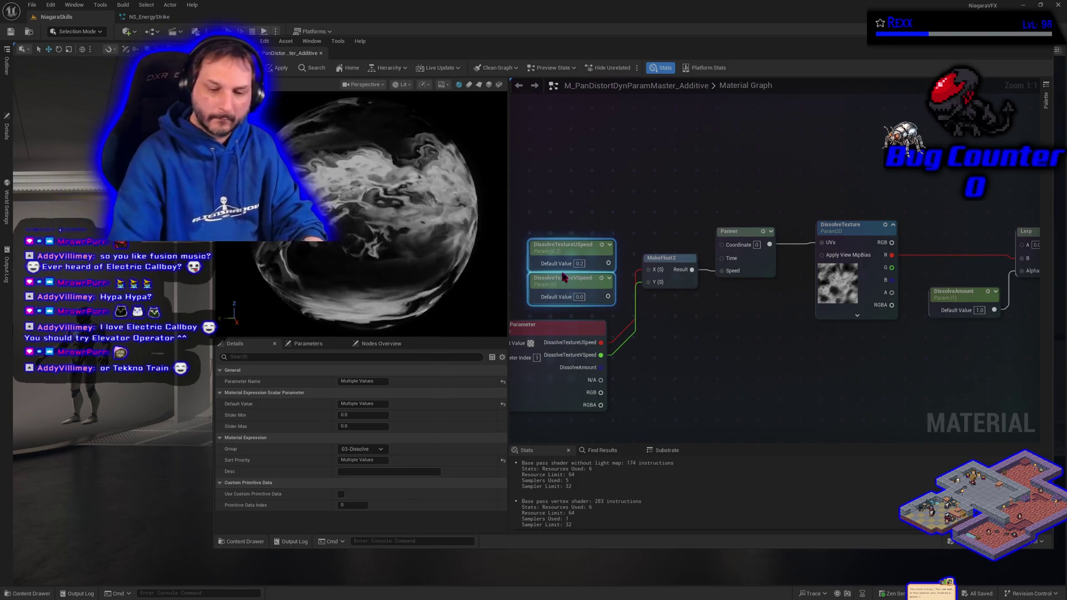
Delete the old DissolveTextureUSpeed and DissolveTextureVSpeed nodes and apply the material
key(Delete)
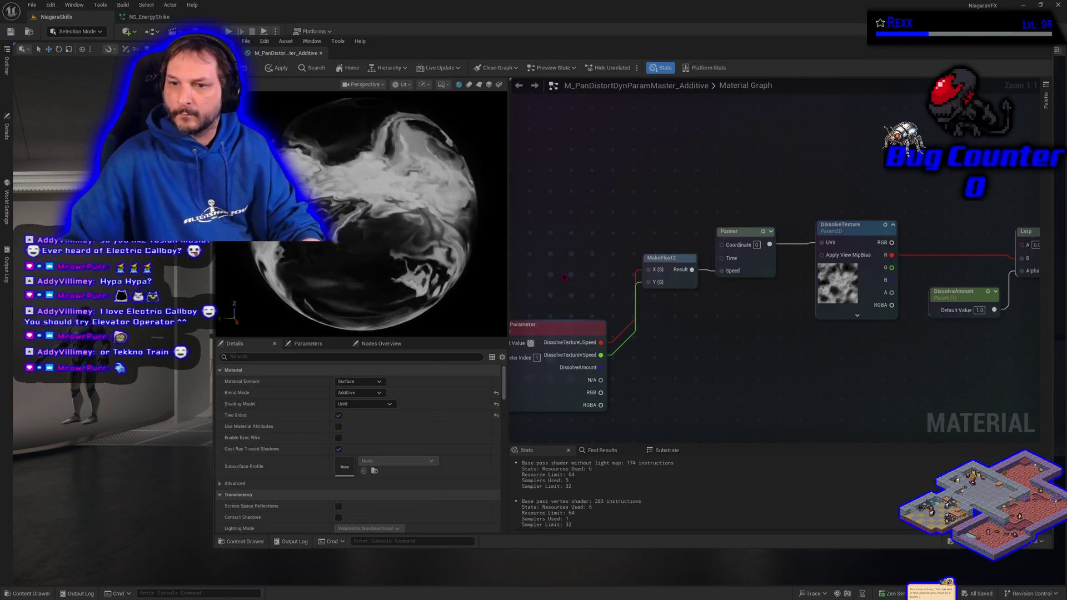
click(276, 67)
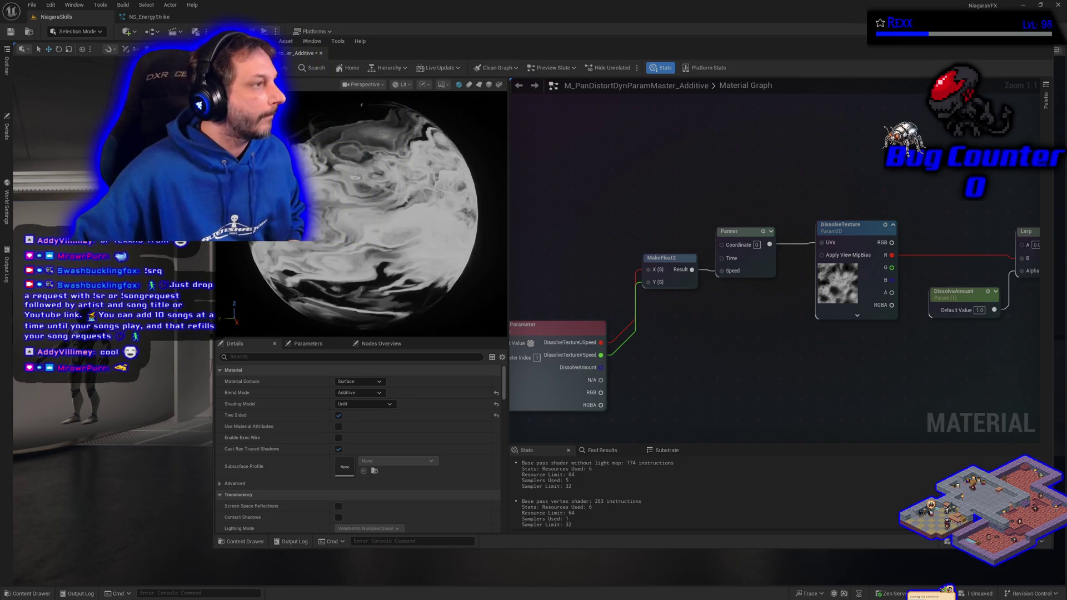
Switch to YouTube Music and play Rezz's 'Taste of You' video full screen
key(alt+Tab)
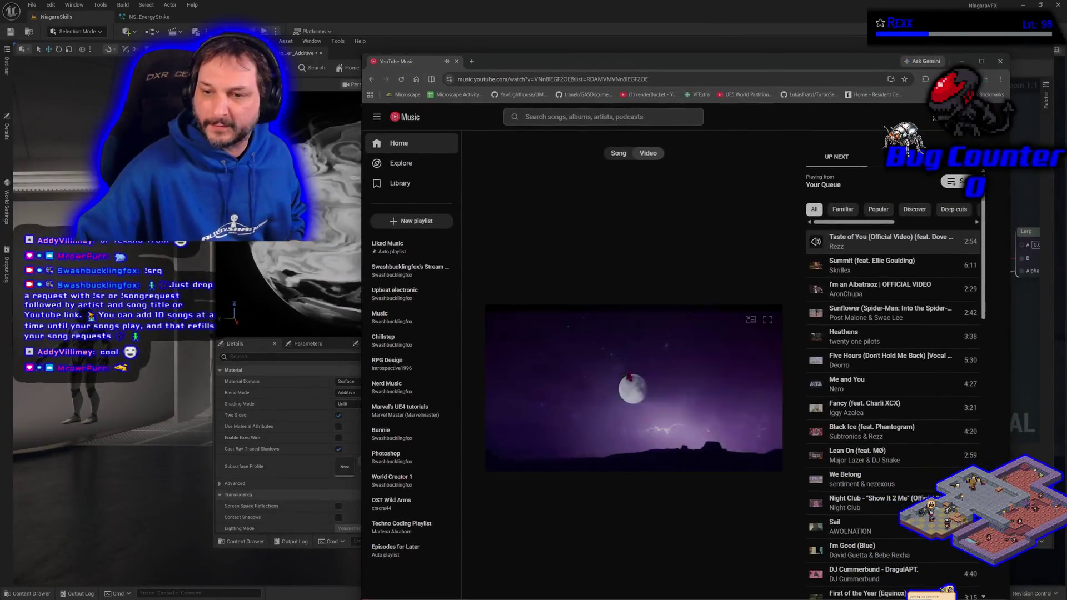
click(769, 320)
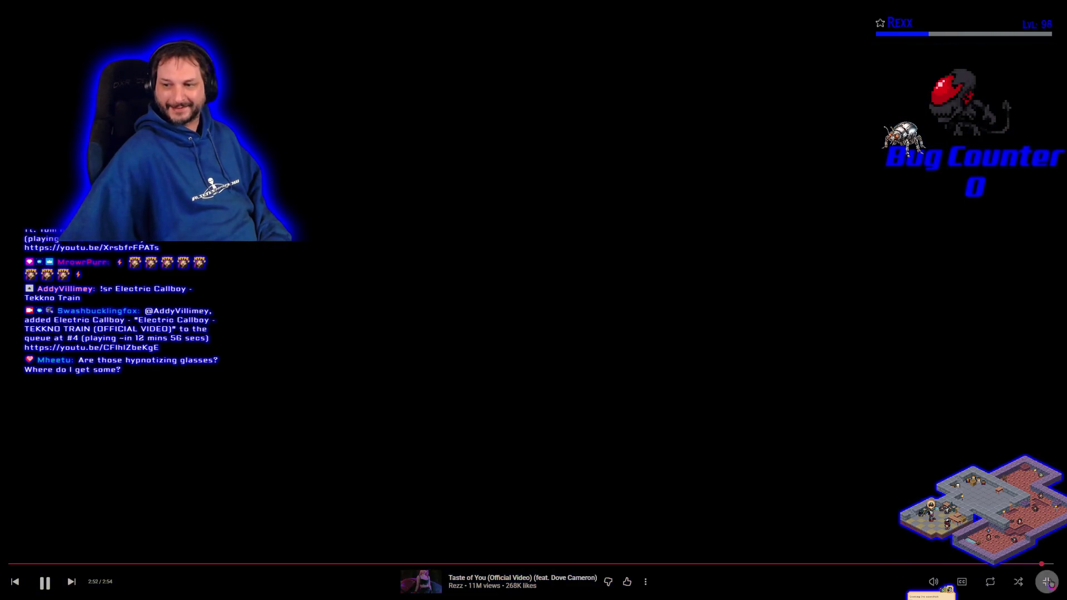
Exit full screen, move the browser aside, and return to the Unreal material editor
click(1047, 582)
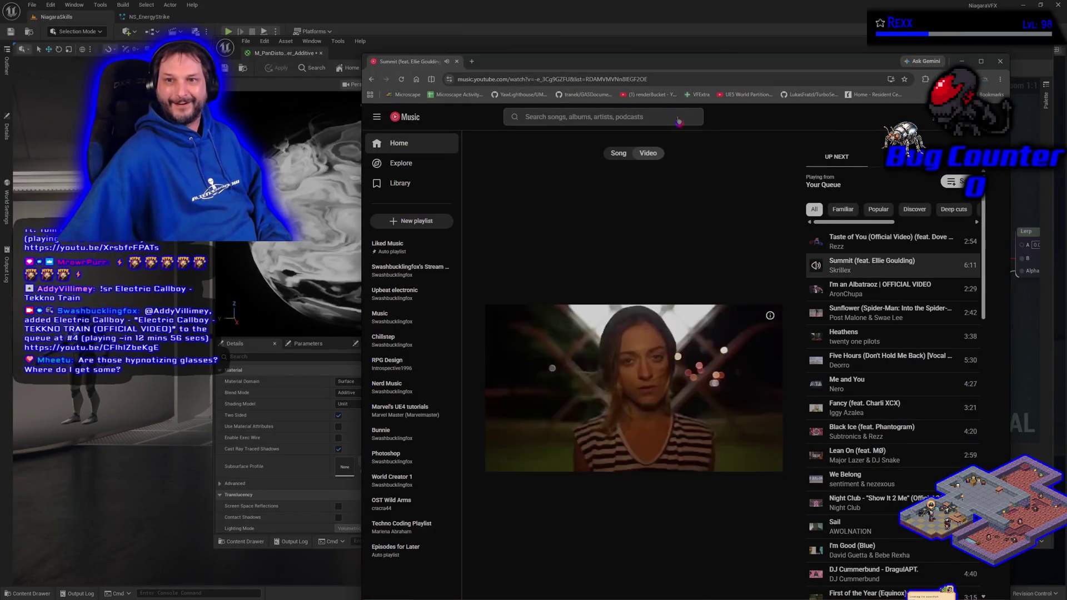
mouse_move(654, 66)
mouse_down()
mouse_move(330, 44)
mouse_move(395, 79)
mouse_up()
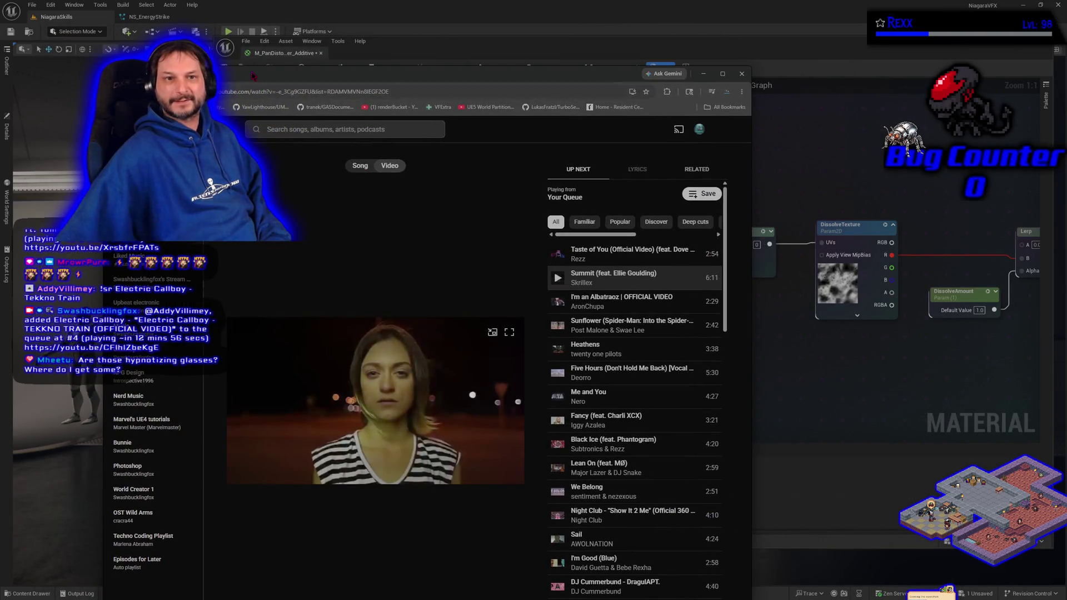
key(alt+Tab)
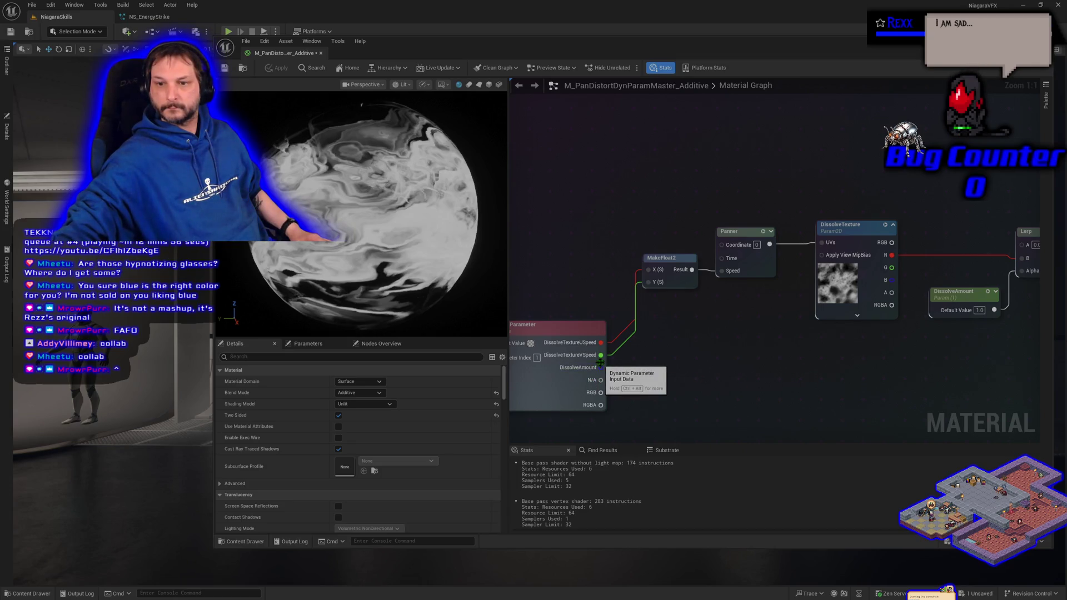
Feed Lerp Alpha from the Dynamic Parameter's DissolveAmount, delete the old DissolveAmount scalar, and save
mouse_move(601, 367)
mouse_down()
mouse_move(911, 367)
mouse_move(990, 317)
mouse_move(1019, 277)
mouse_up()
drag(945, 291, 750, 358)
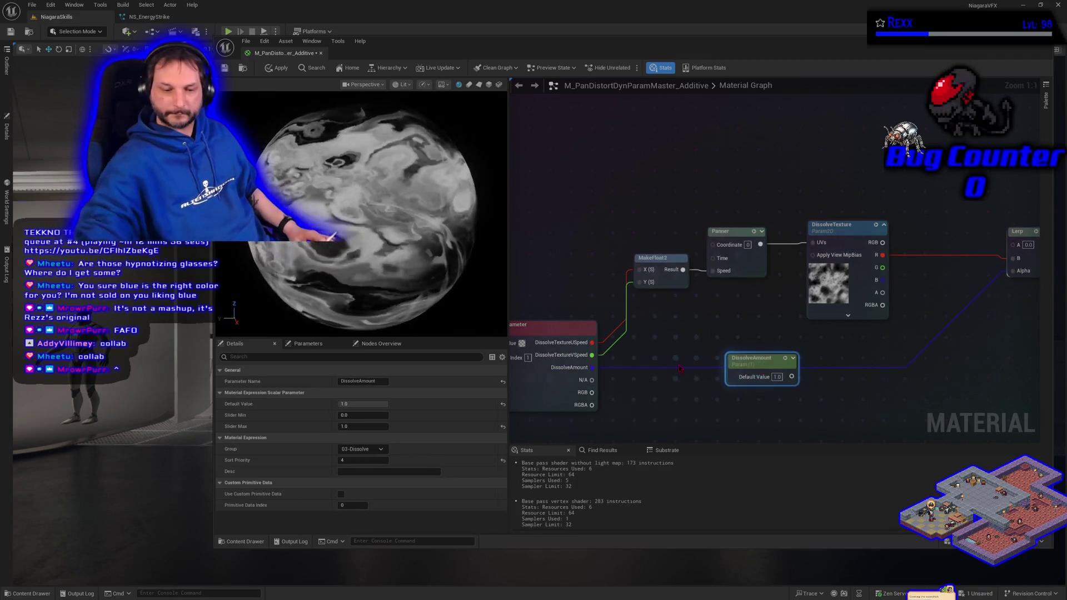
key(Delete)
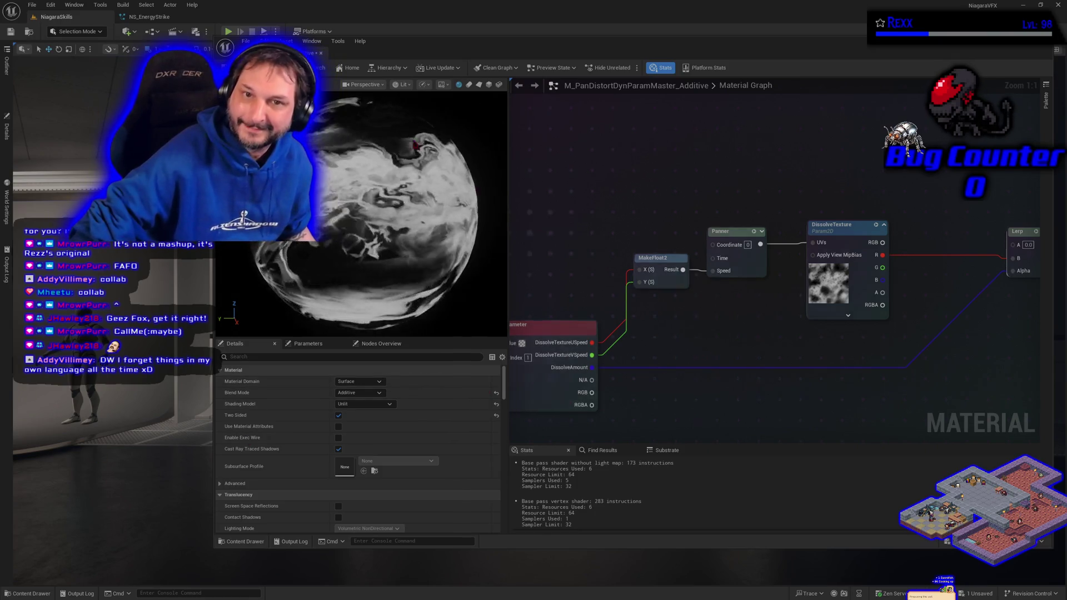
key(ctrl+s)
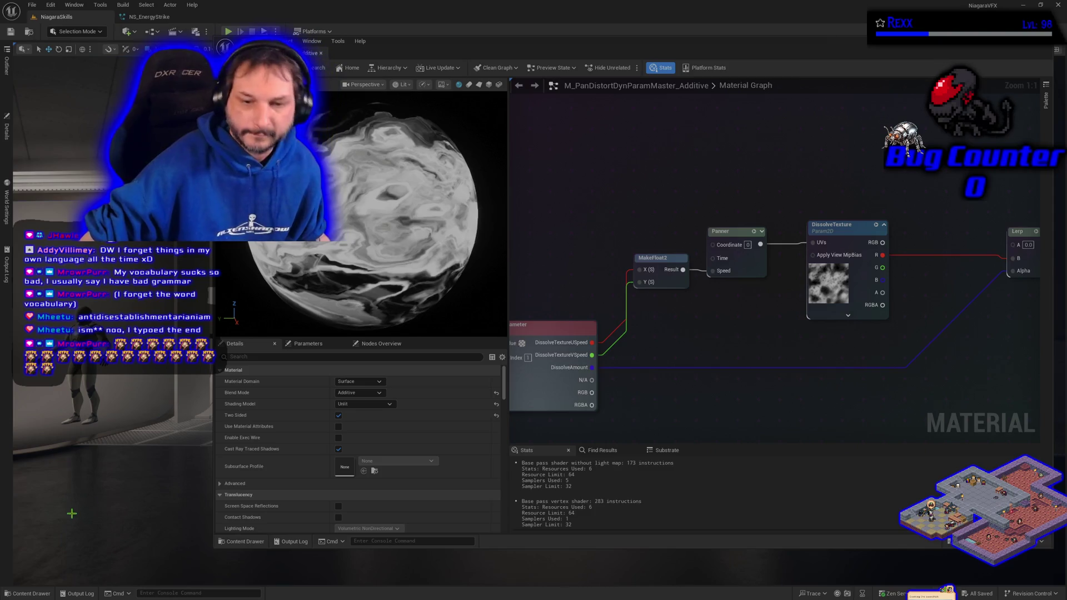
Dock the material editor and open MI_EnergyStrike_Additive from the EnergyStrike folder
drag(314, 53, 144, 26)
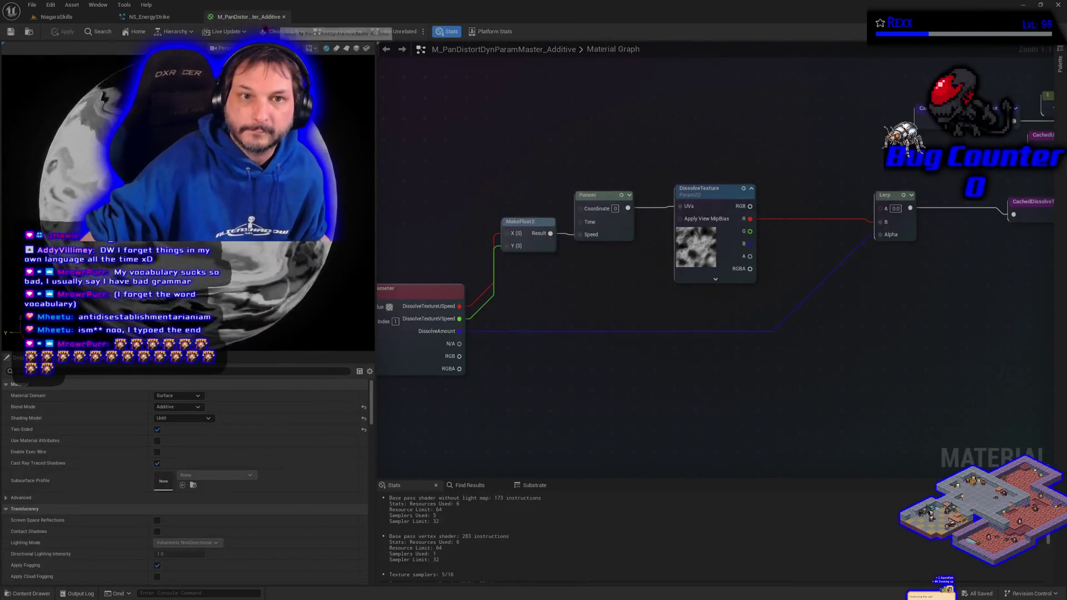
click(28, 594)
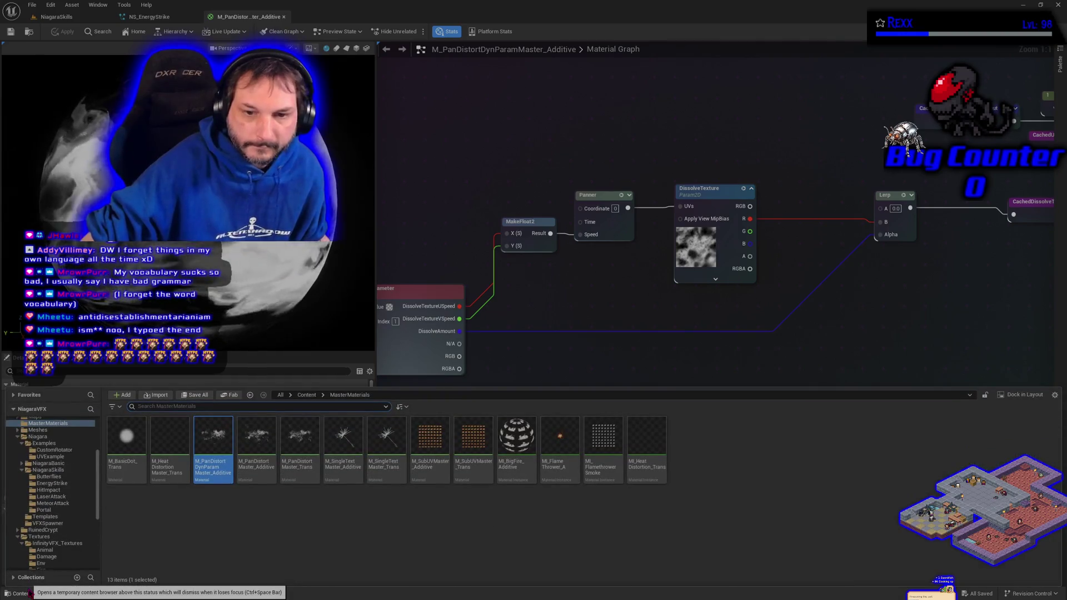
click(53, 484)
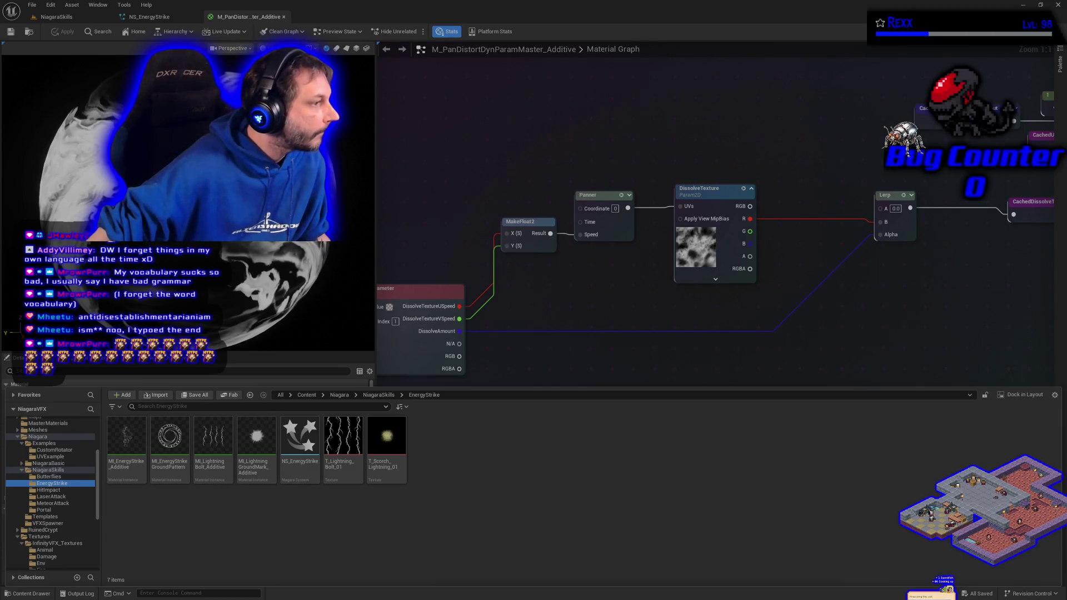
click(125, 459)
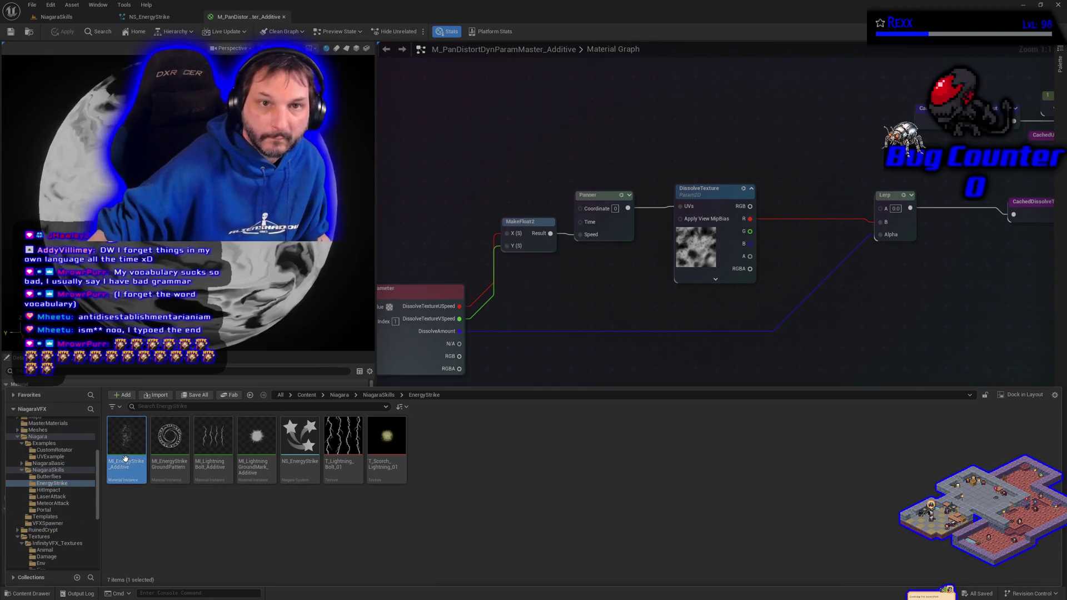
double_click(127, 464)
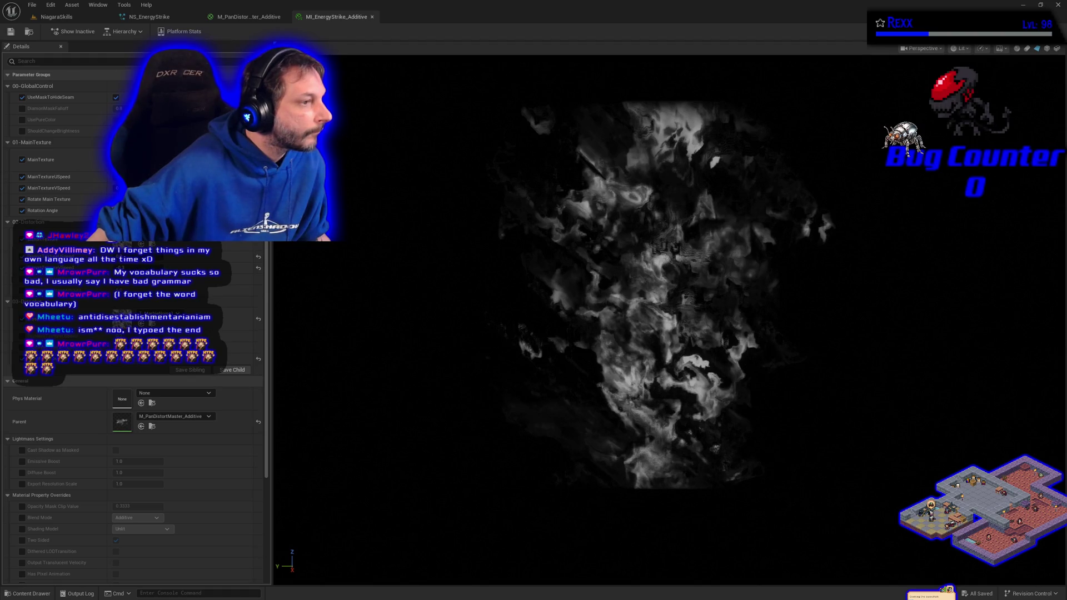
Reparent MI_EnergyStrike_Additive to M_PanDistortDynParamMaster_Additive and save it
click(195, 417)
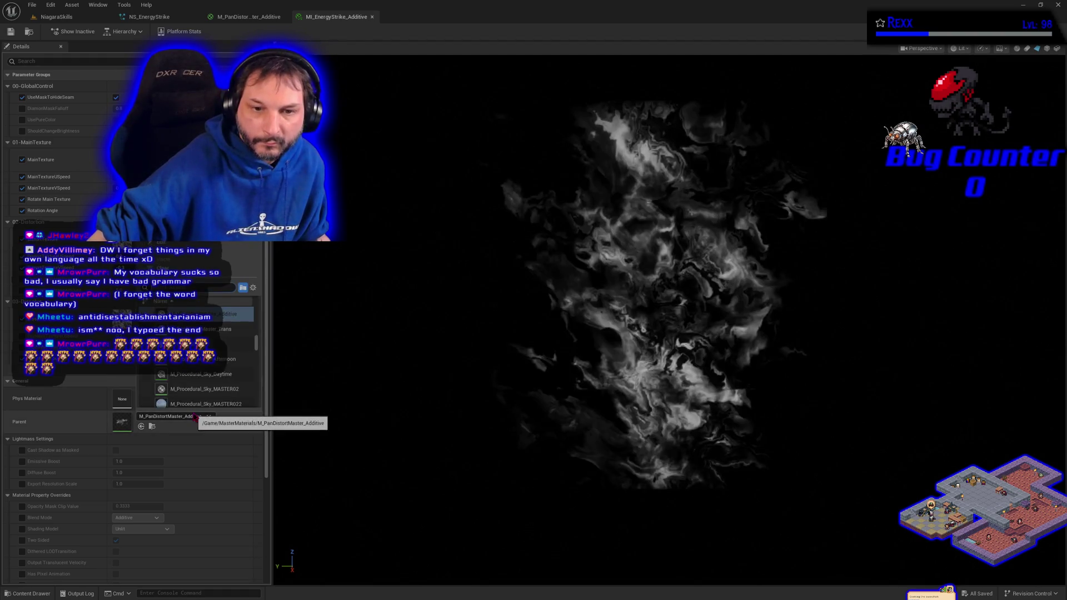
scroll(222, 362, up, 2)
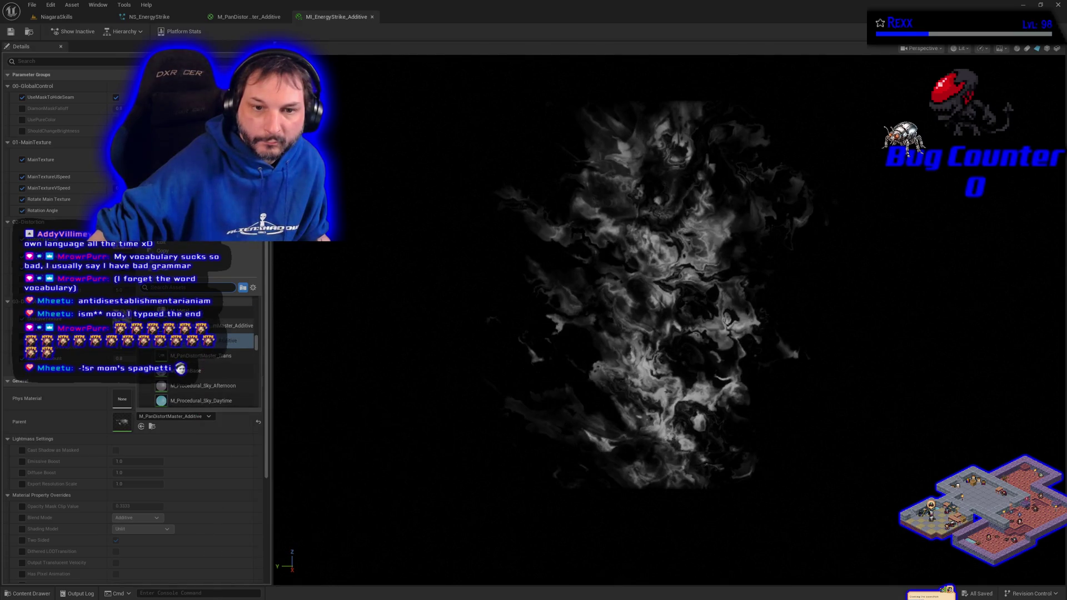
click(200, 356)
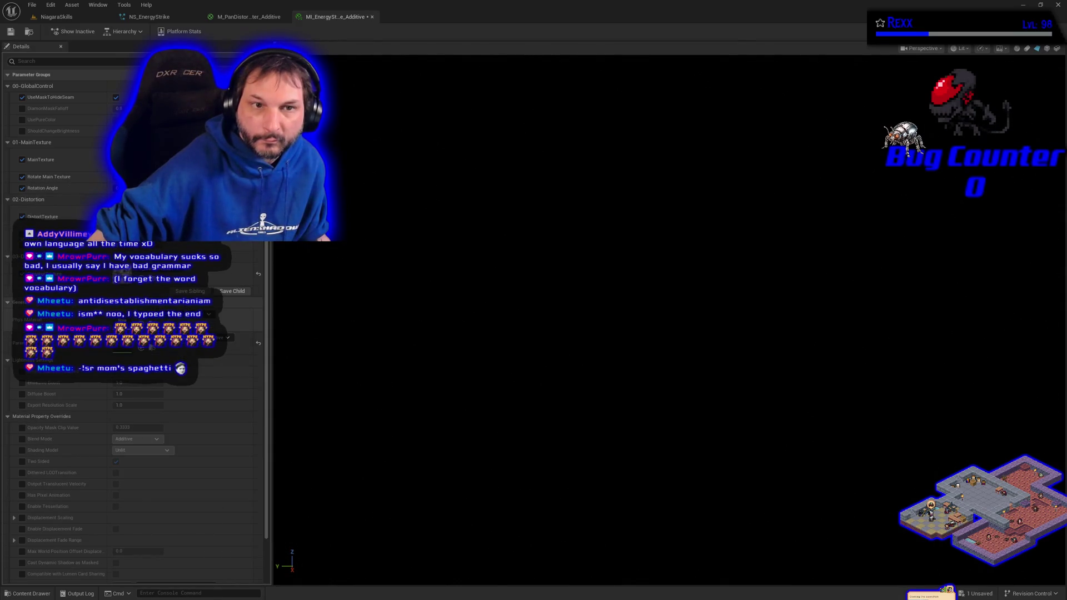
click(10, 32)
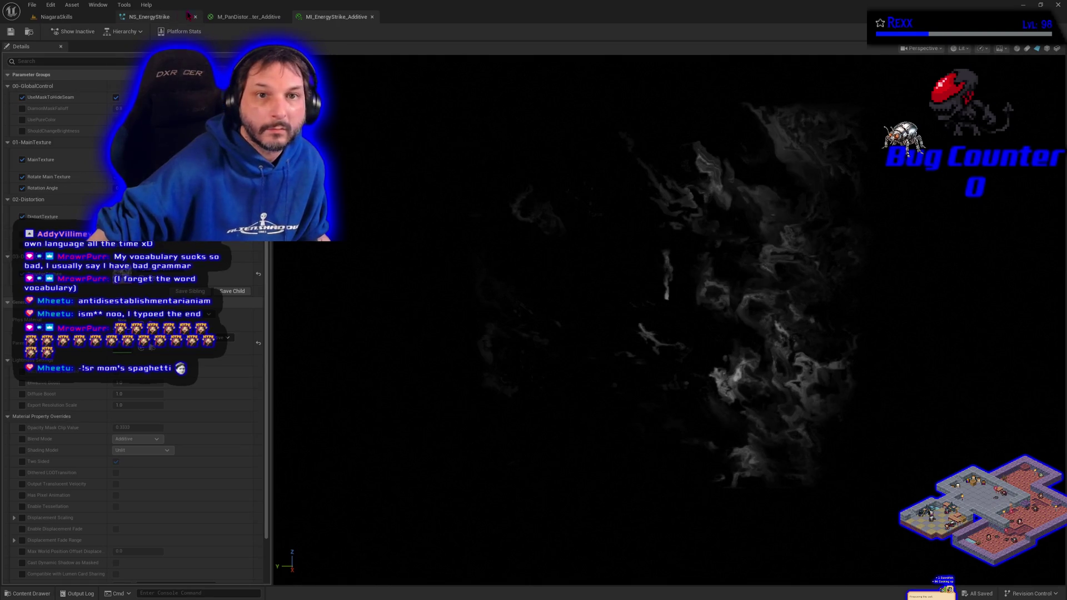
Return to NS_EnergyStrike and inspect Blue_Energy_Strike's Initialize Particle and Particle Update settings
click(167, 17)
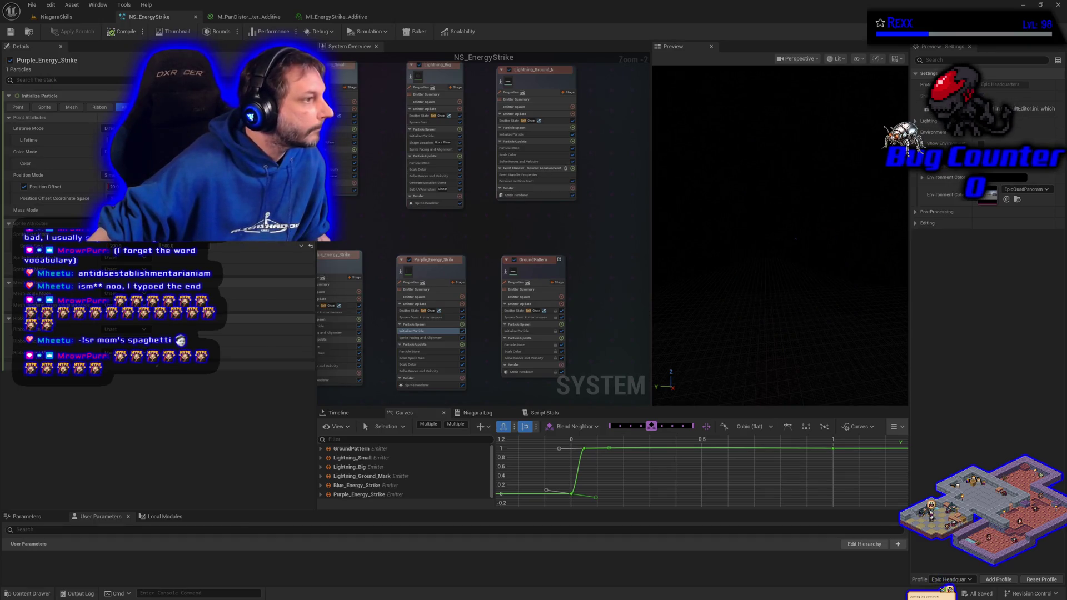
drag(344, 271, 452, 246)
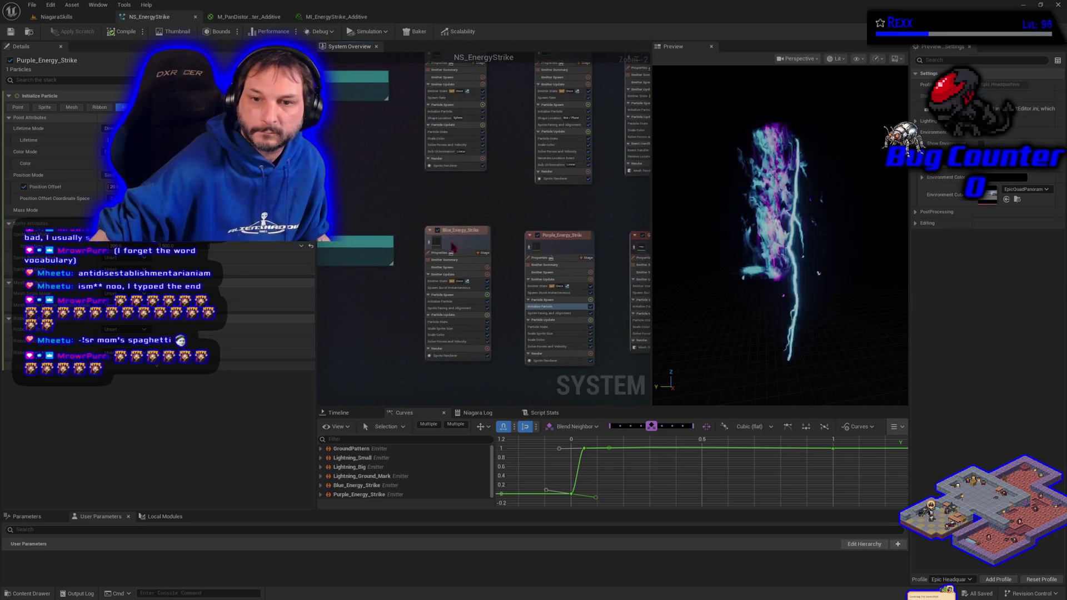
click(444, 302)
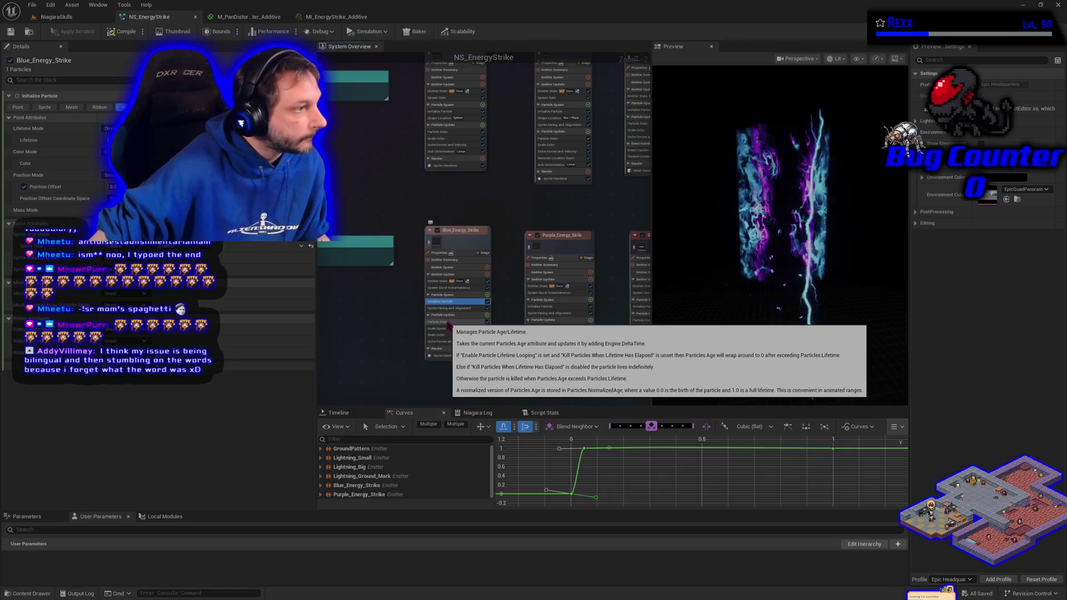
click(455, 316)
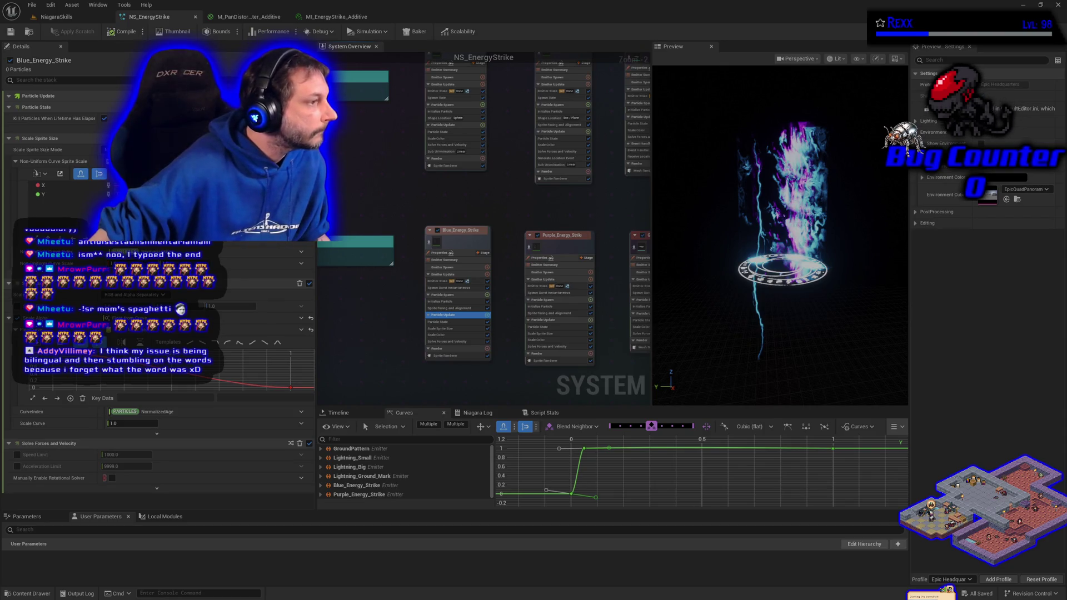
Add a Dynamic Material Parameters module to Blue_Energy_Strike's Particle Update via a 'dyn' search
click(488, 316)
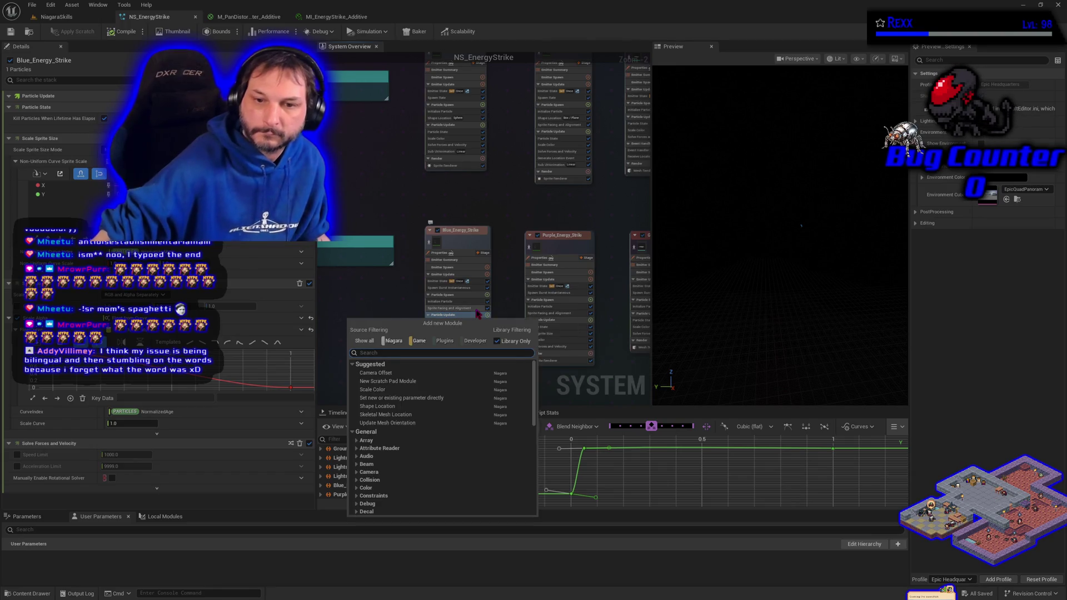
text(dy)
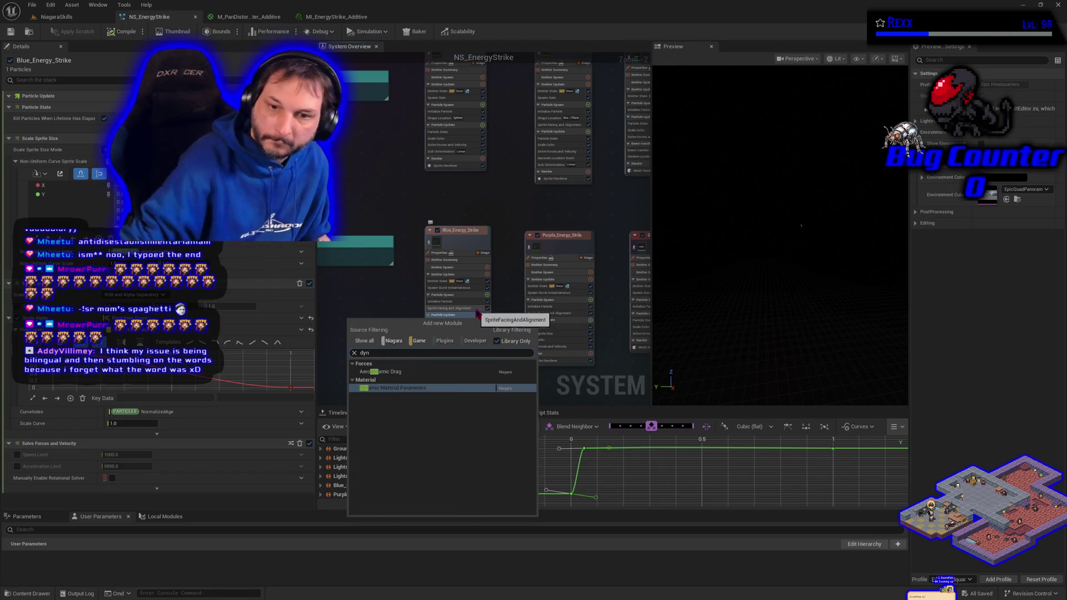
text(n)
click(421, 389)
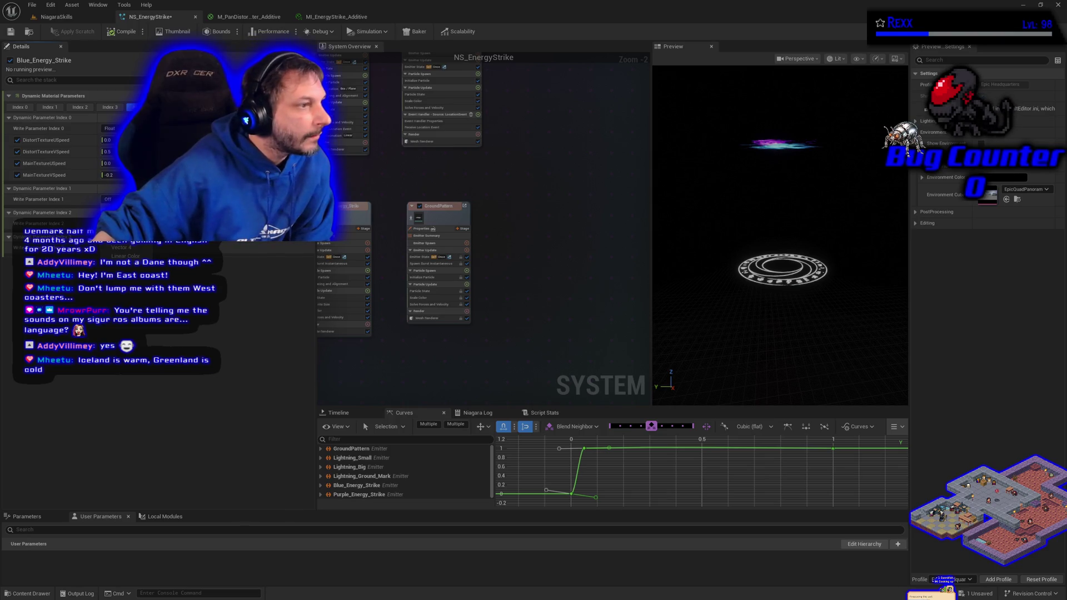
Make Blue_Energy_Strike's Dynamic Material Parameters write index 1 as floats, then edit DissolveTextureVSpeed
click(120, 221)
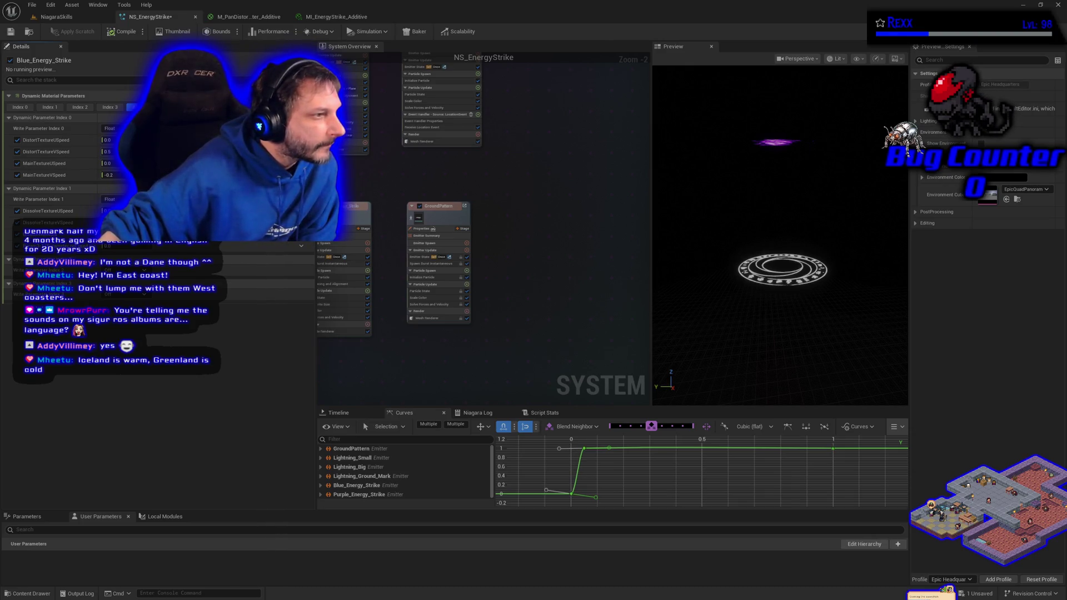
click(44, 222)
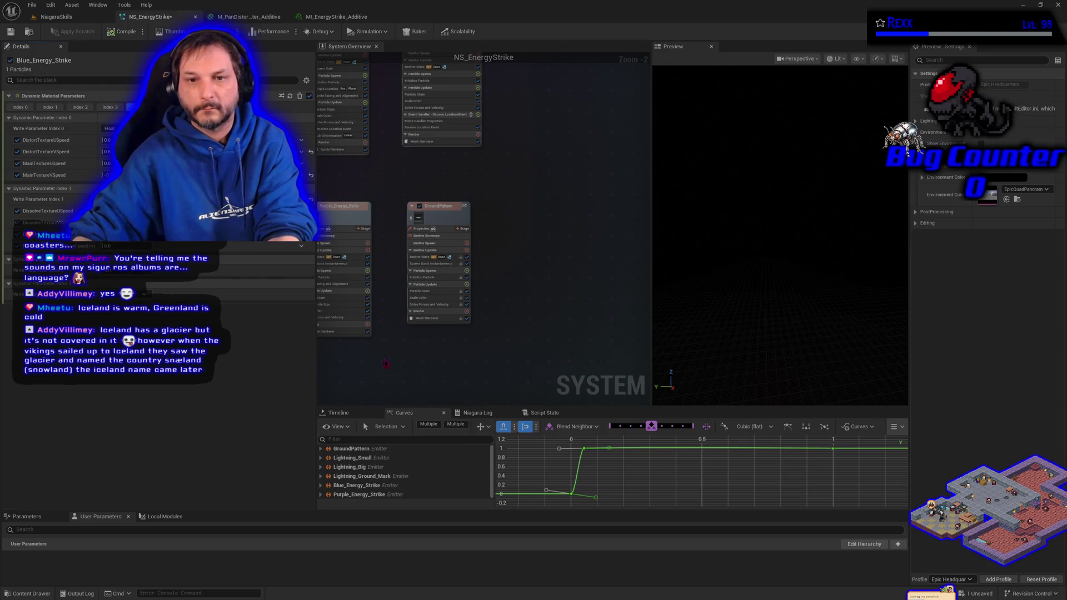
click(517, 217)
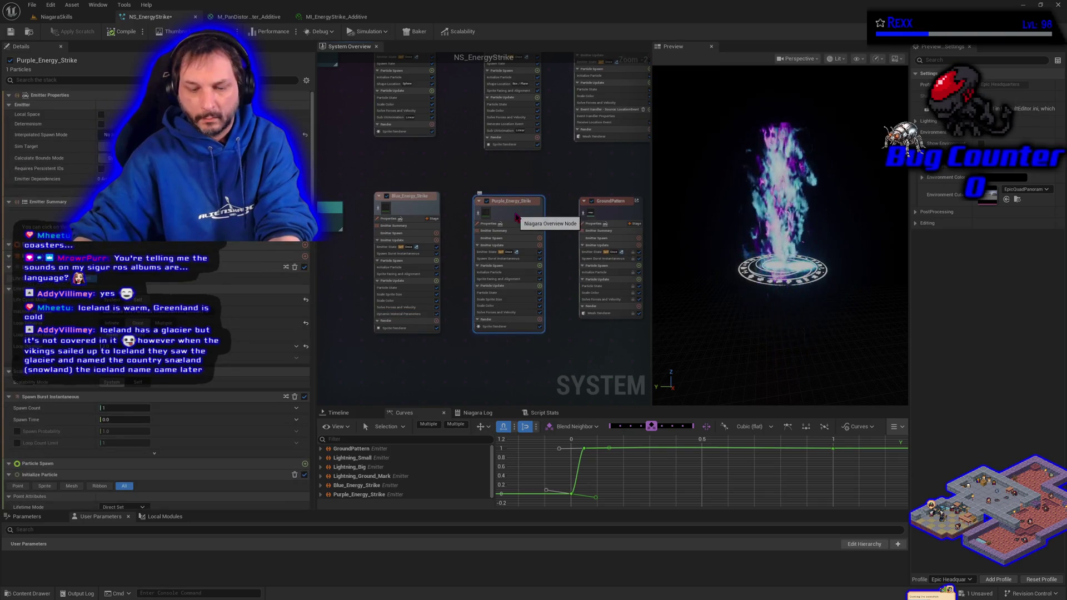
key(Delete)
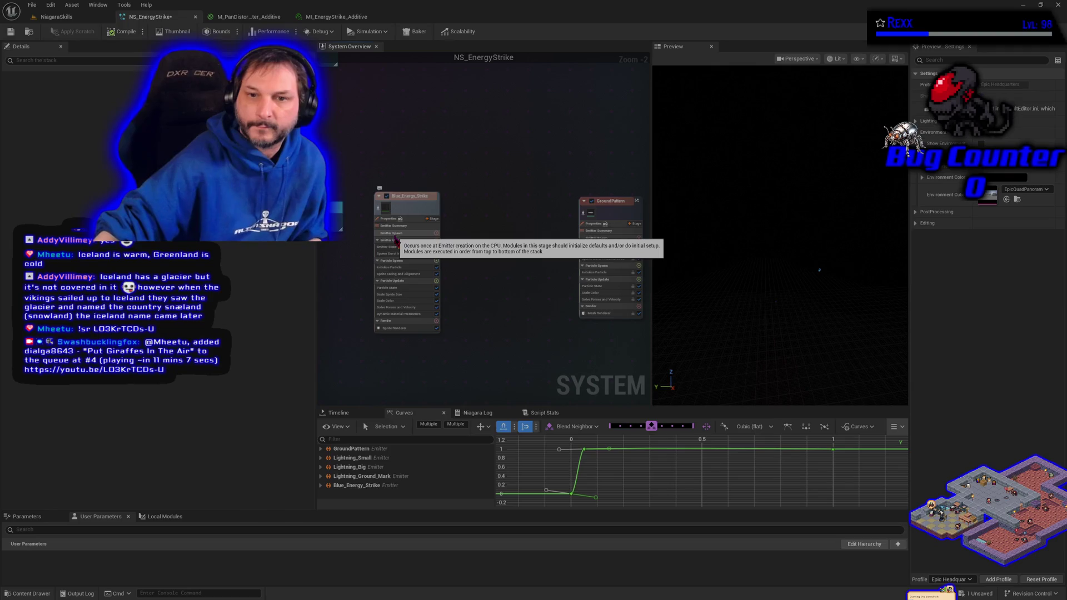
click(395, 246)
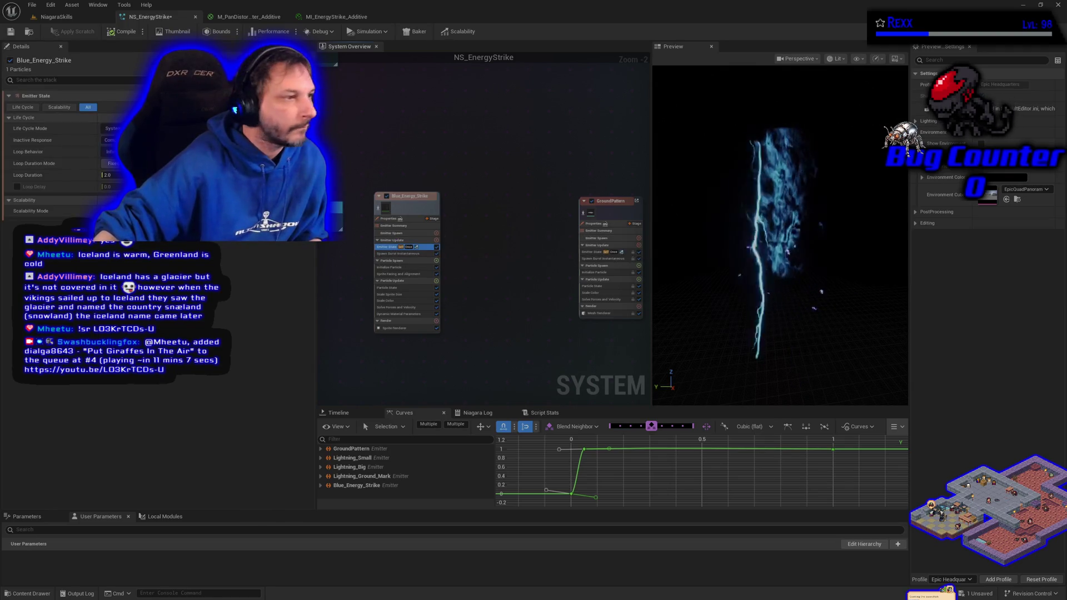
Enable Blue_Energy_Strike's Loop Delay at 0.7 and resume the editor from the Rider debugger break
click(18, 187)
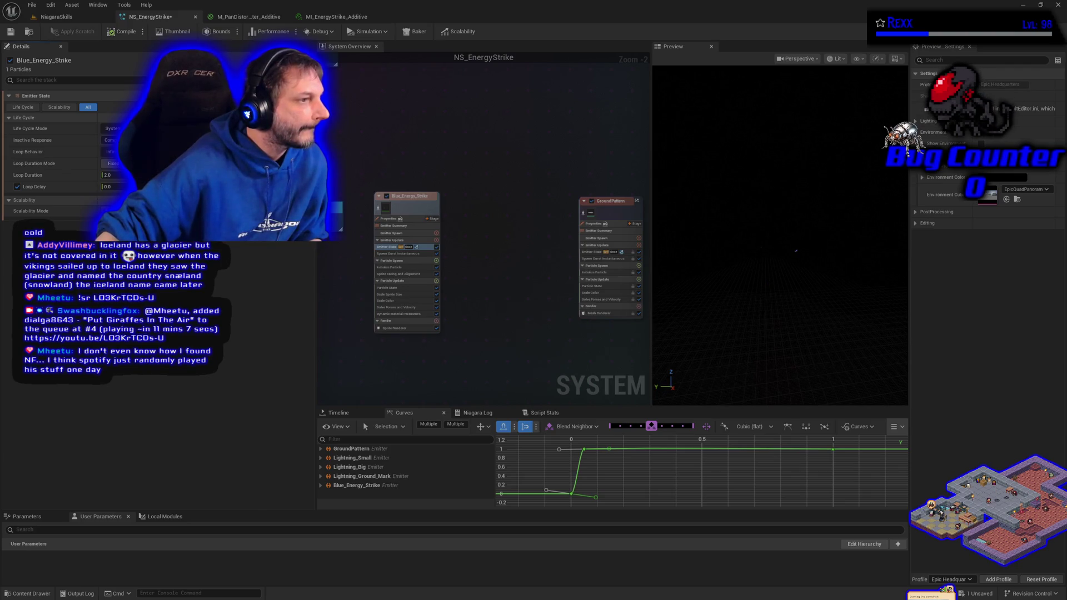
click(108, 187)
text(0)
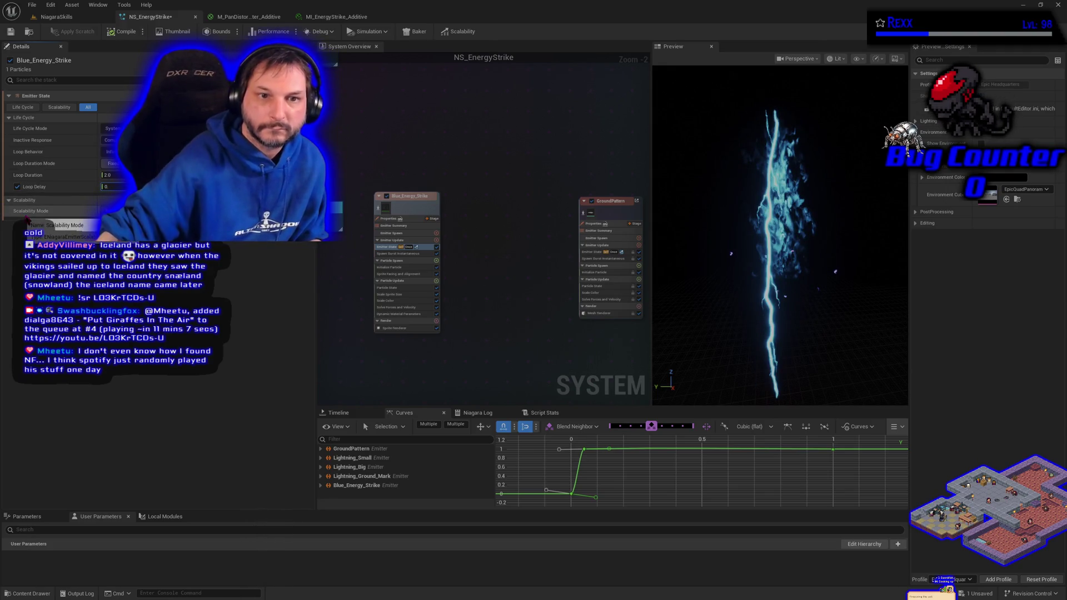
key(Return)
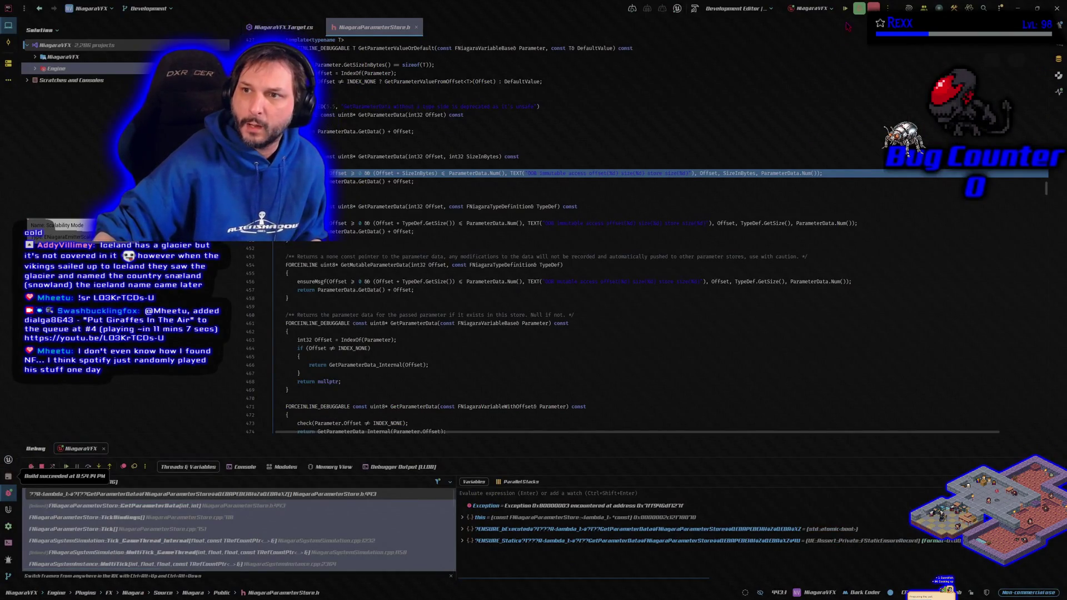
click(846, 13)
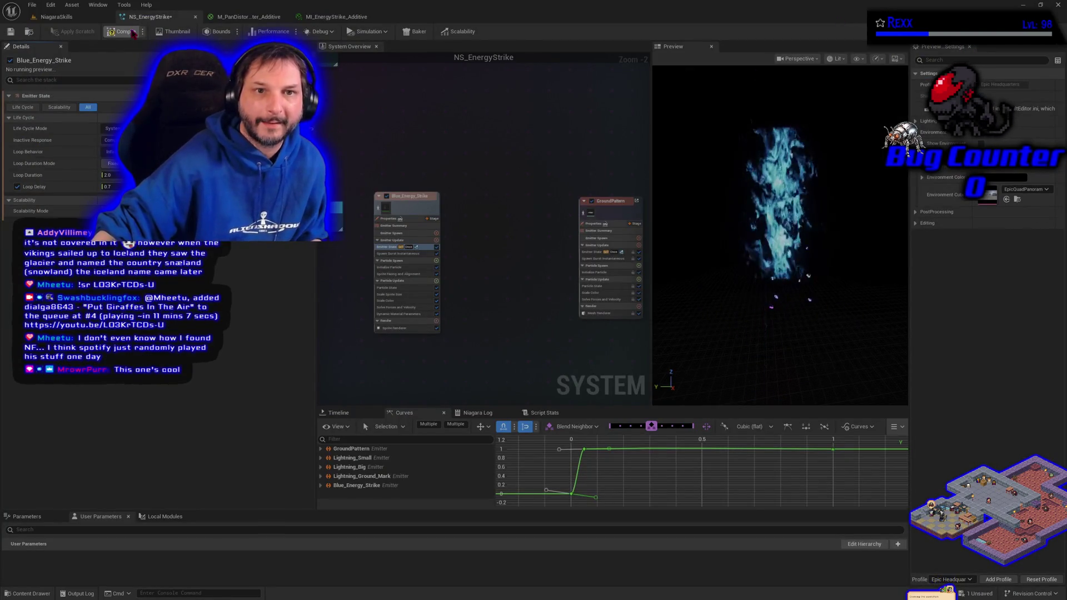
Save NS_EnergyStrike, then switch over to the StreamElements media request page
click(11, 31)
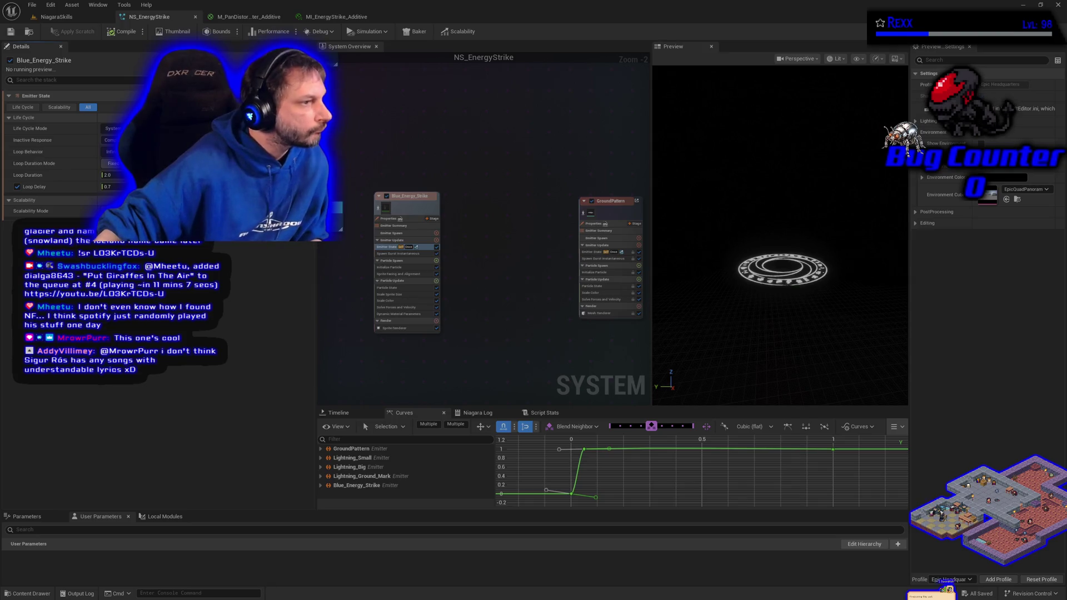
key(alt+Tab)
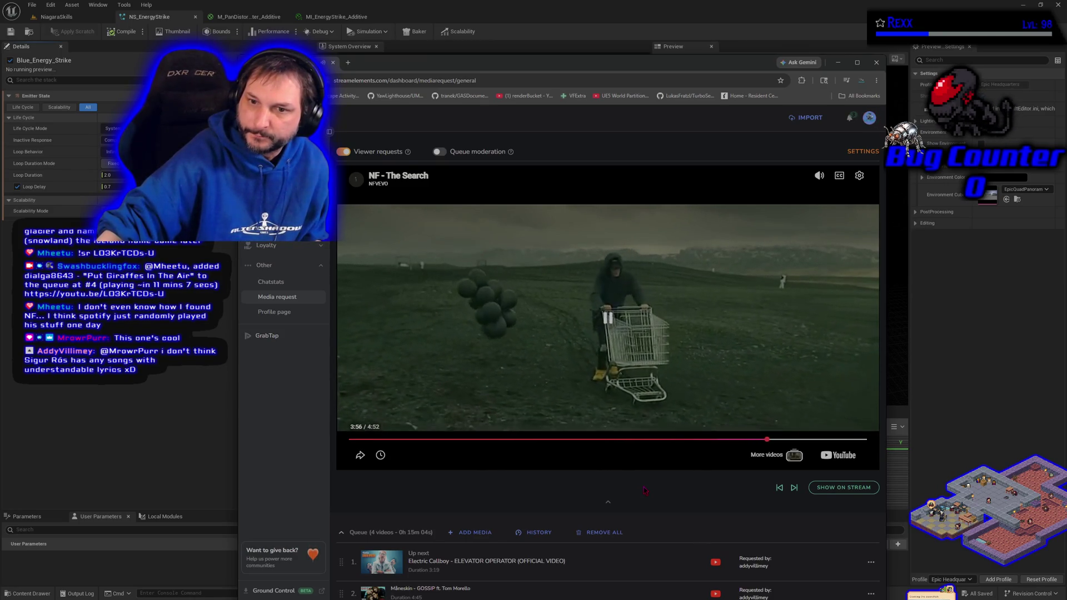
Shrink the StreamElements video to a small card and return to the Niagara editor
click(608, 503)
key(alt+Tab)
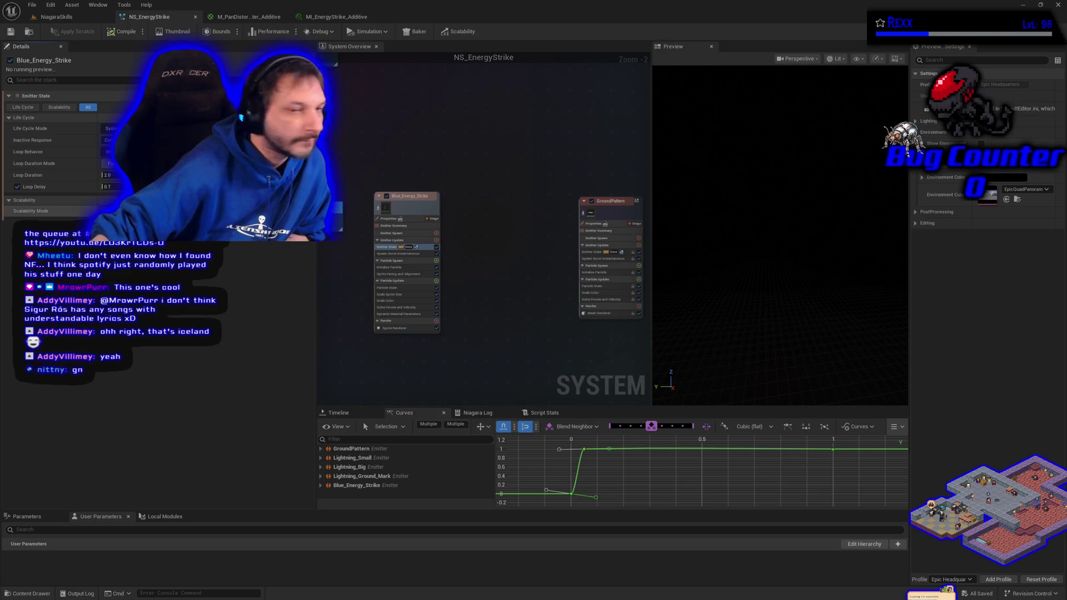
Commit Blue_Energy_Strike's new Loop Delay value and bring up the File menu
key(Return)
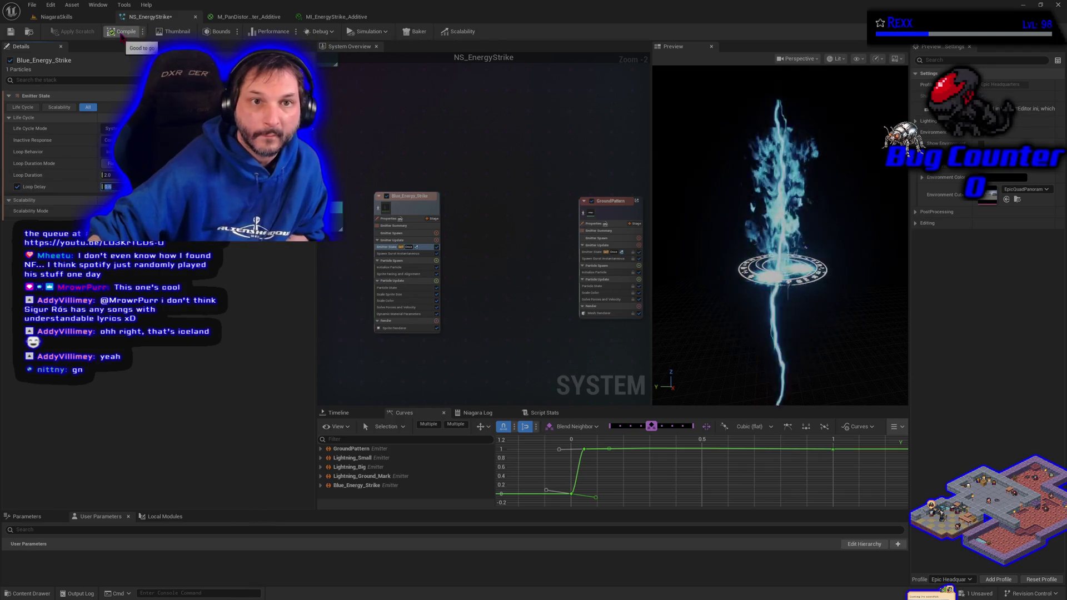
click(32, 6)
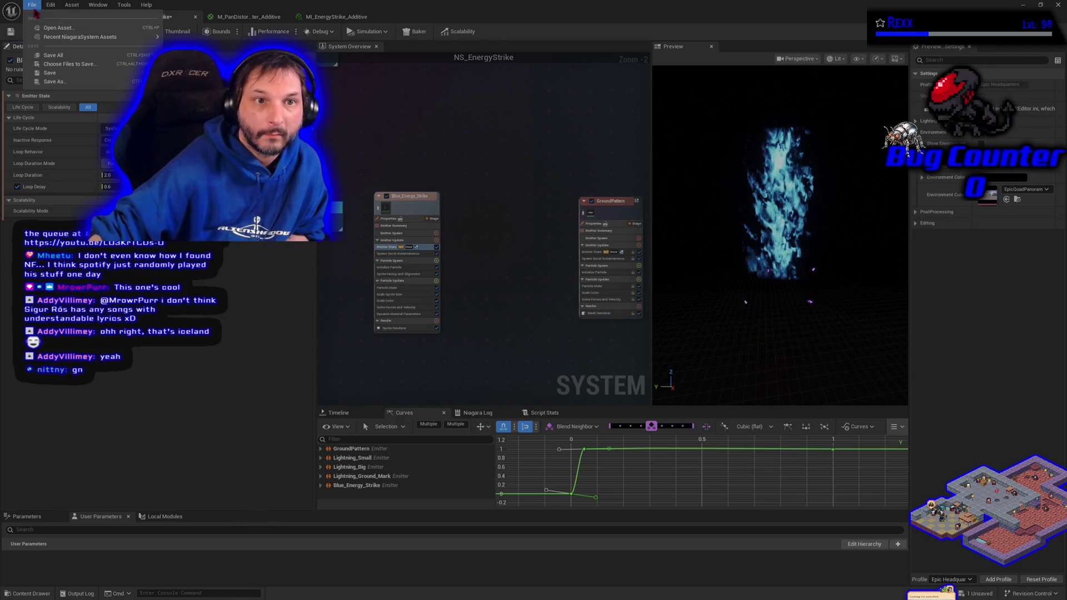
Save NS_EnergyStrike using File > Save
click(53, 56)
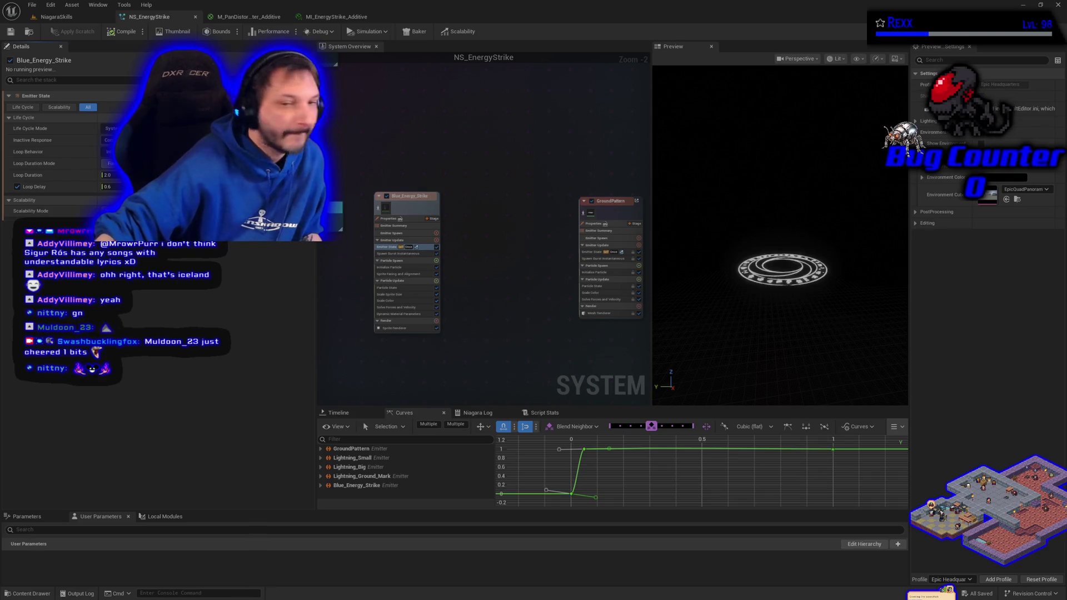
Duplicate Blue_Energy_Strike and rename the copy Purple_Energy_Strike
click(400, 203)
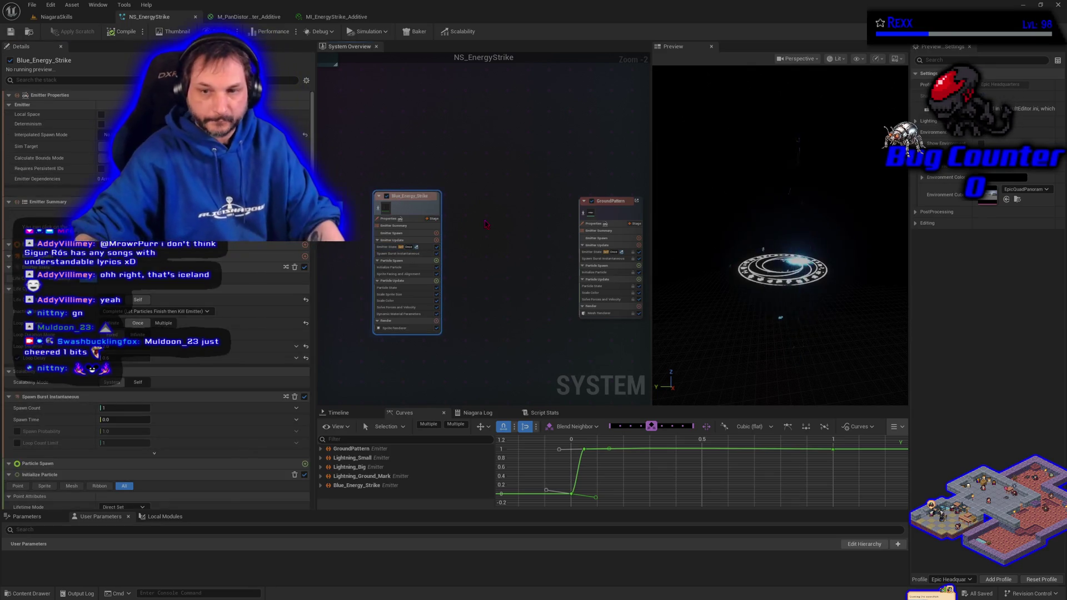
key(ctrl+d)
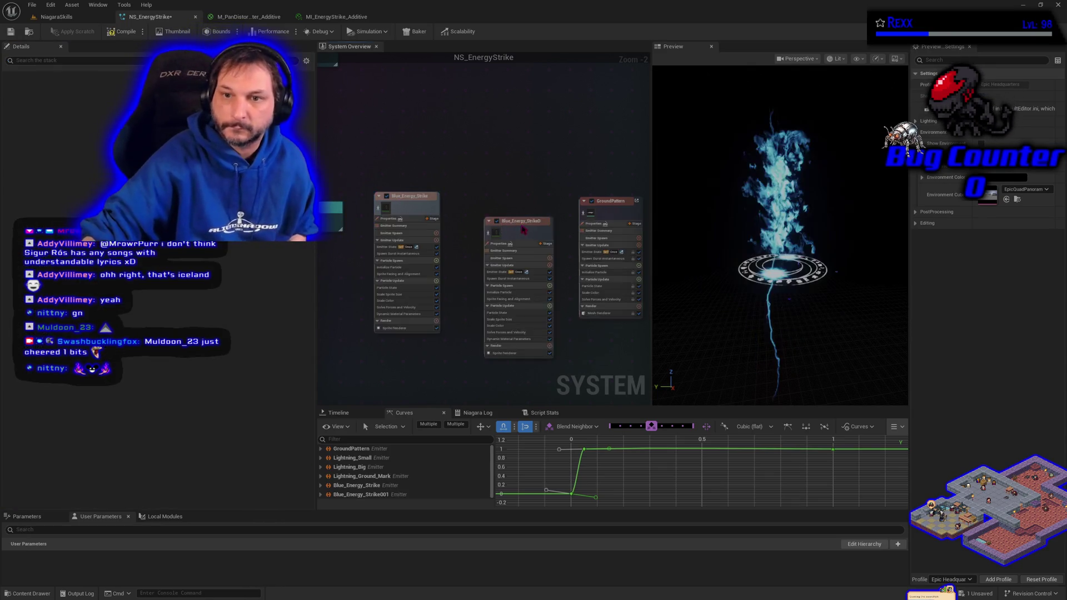
double_click(515, 208)
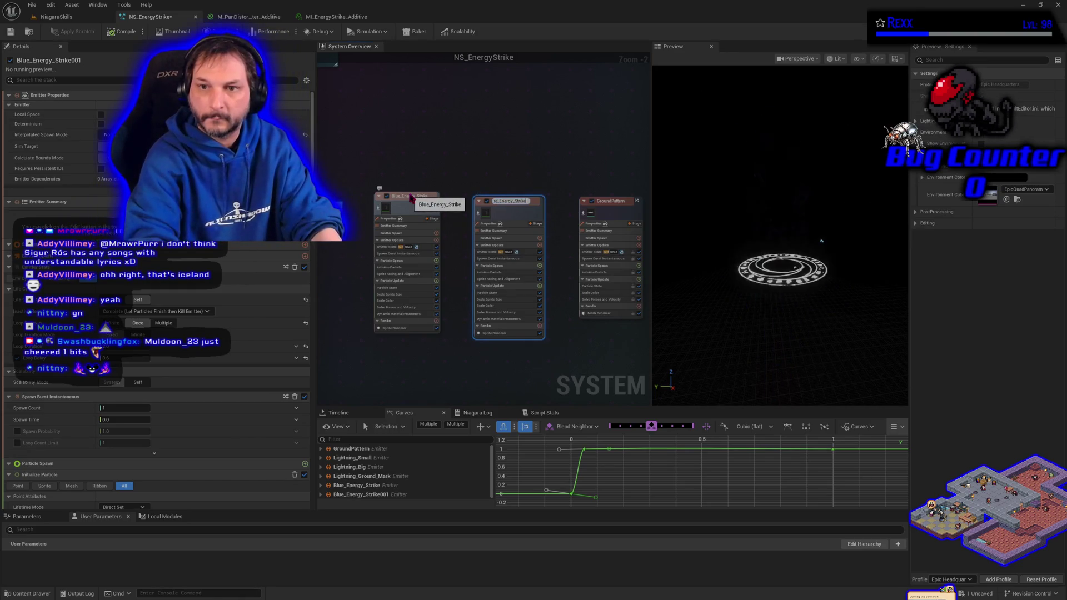
key(Home)
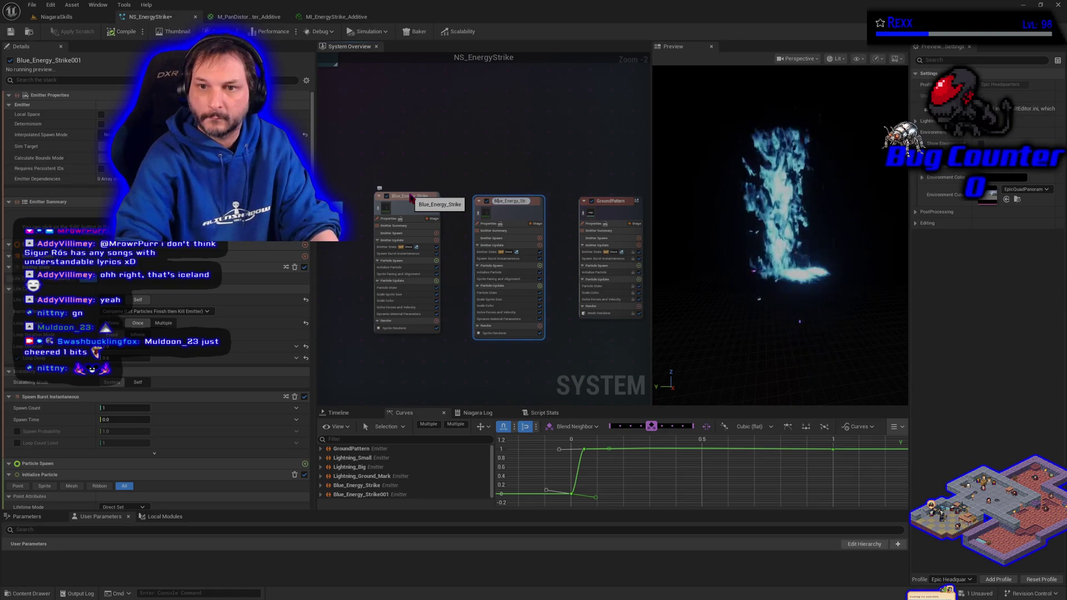
key(Delete)
key(Delete)
key(Delete)
text(Purple)
key(Return)
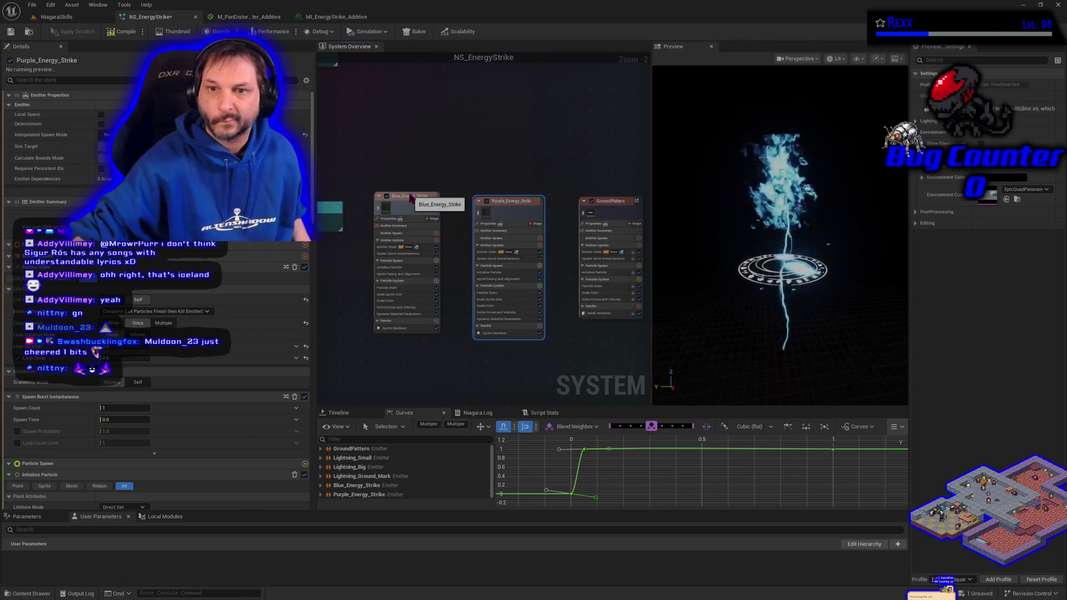
Review Lightning_Small's Color Maximum and the purple strike's Initialize Particle settings
scroll(466, 207, down, 3)
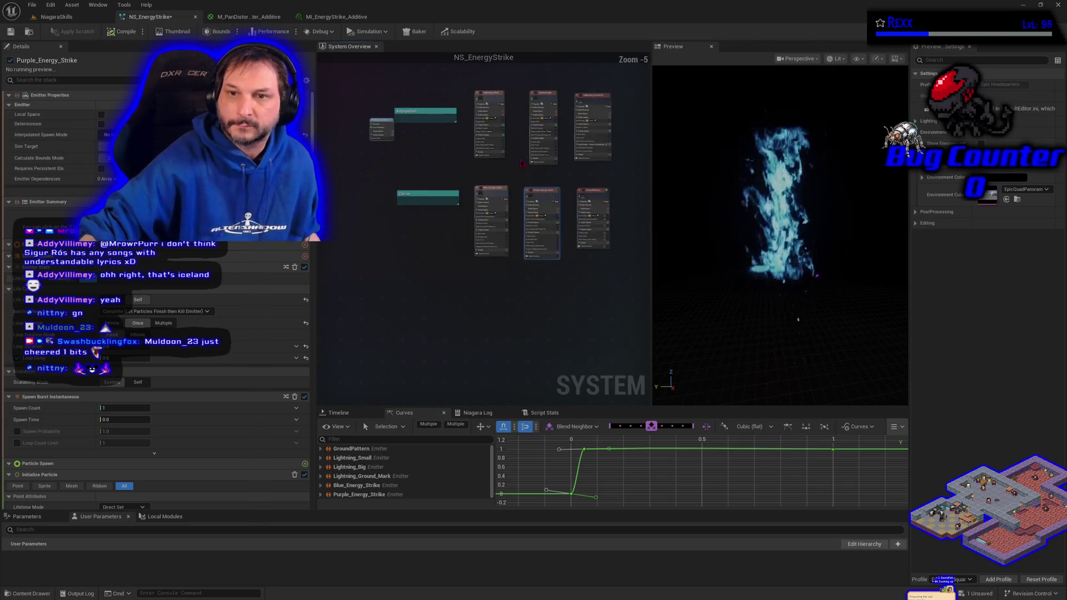
scroll(467, 207, up, 4)
click(392, 136)
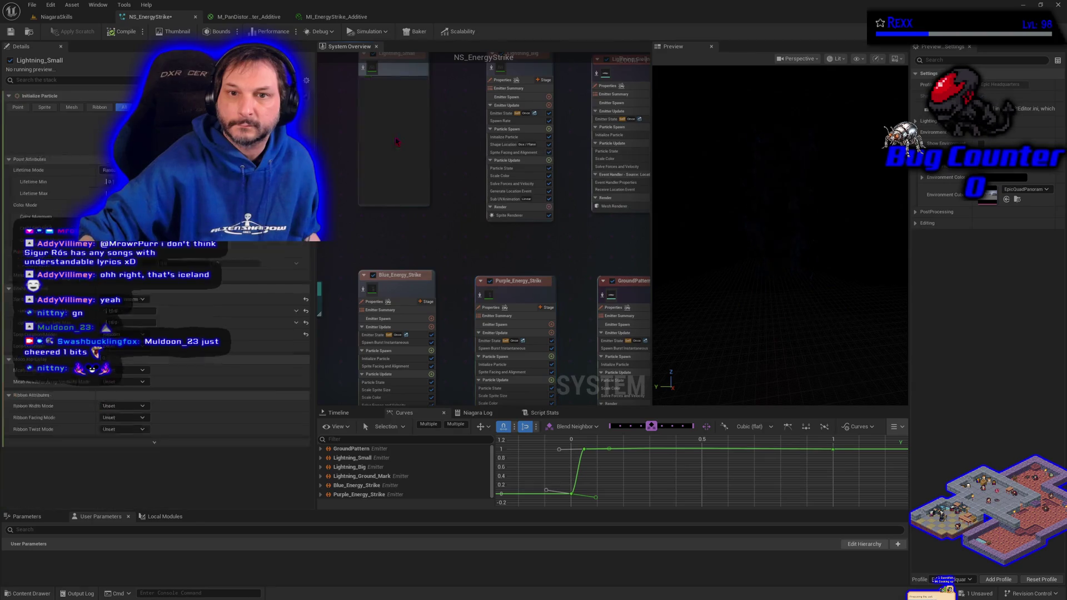
click(55, 187)
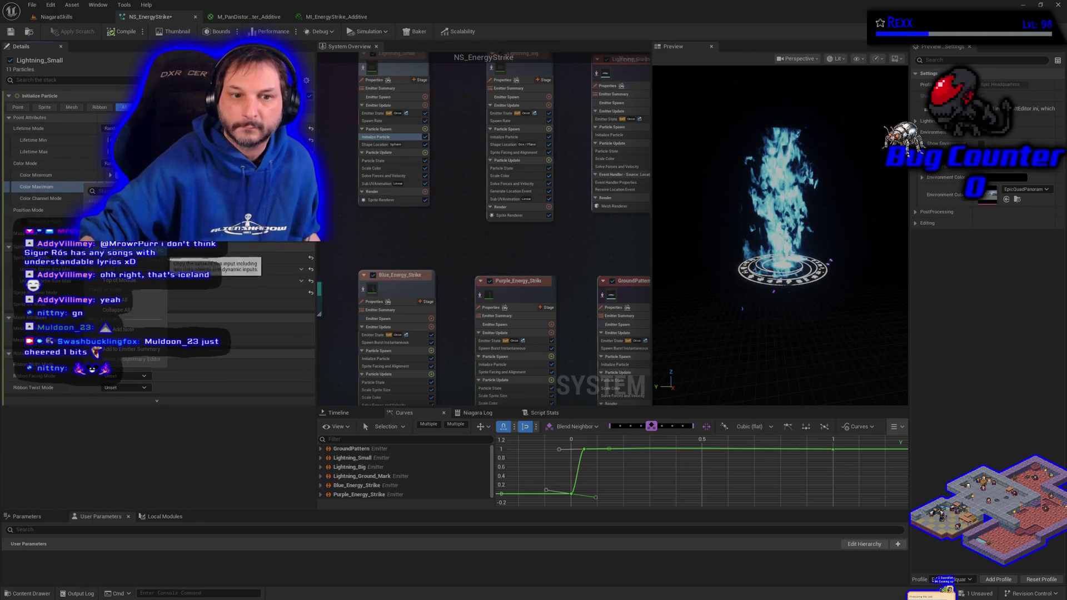
click(503, 365)
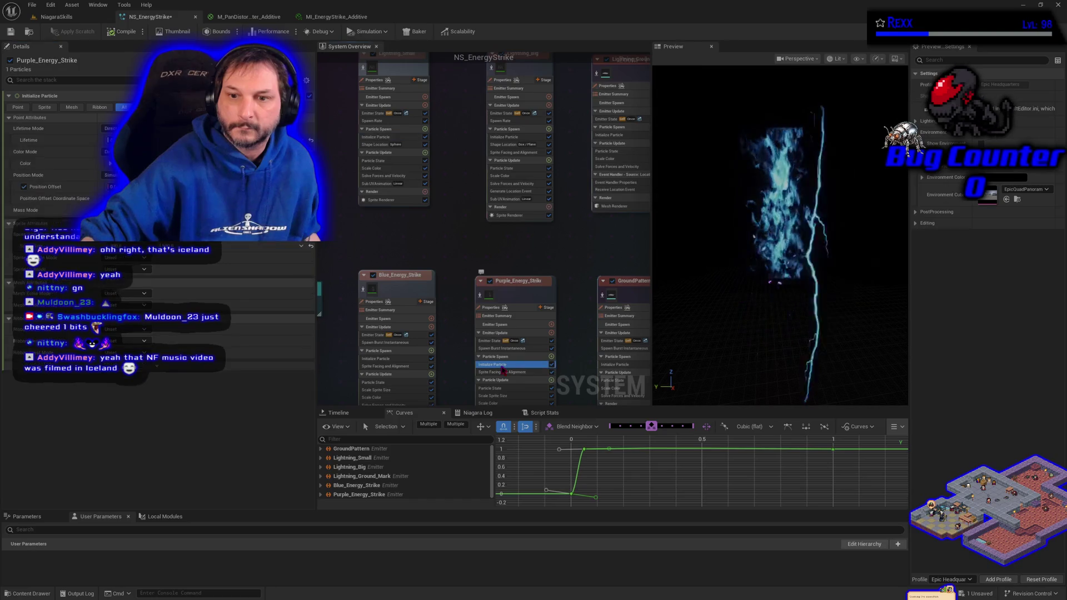
Check the purple strike's Color options, save NS_EnergyStrike, and view its Dynamic Material Parameters
right_click(63, 165)
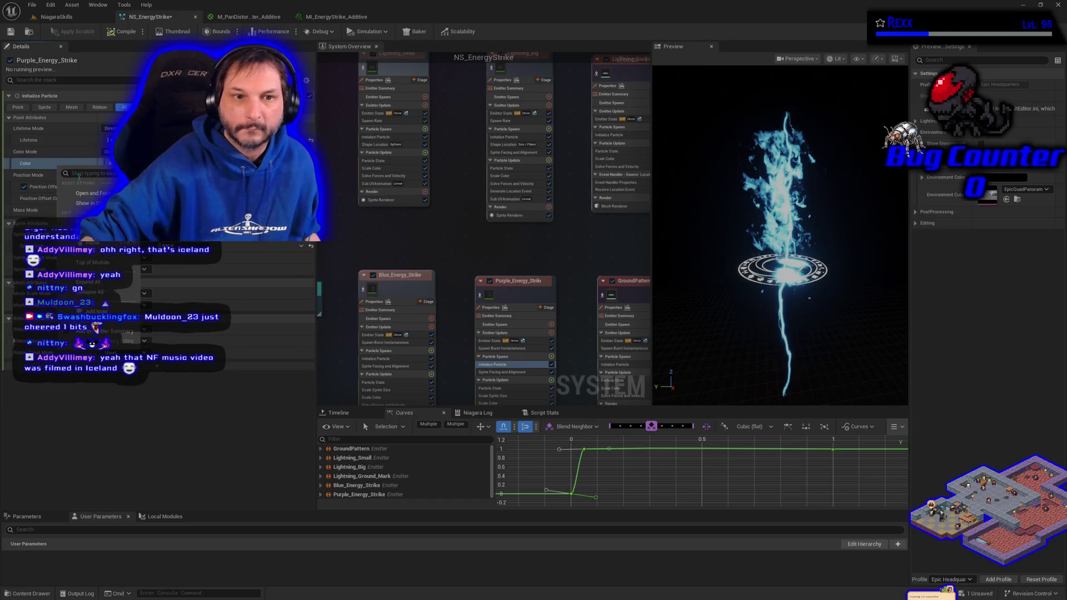
key(Escape)
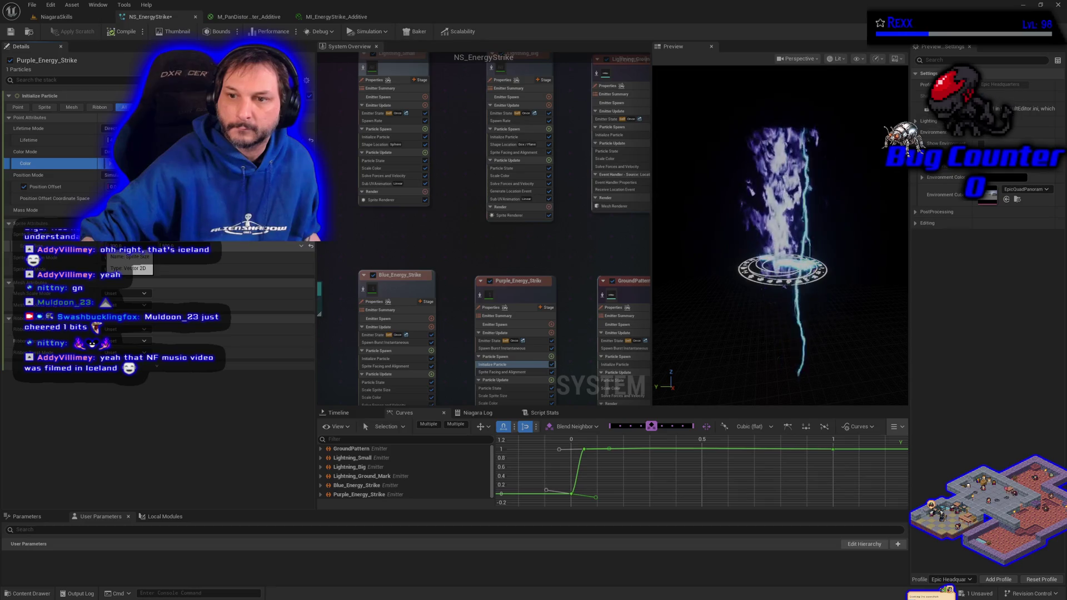
click(10, 32)
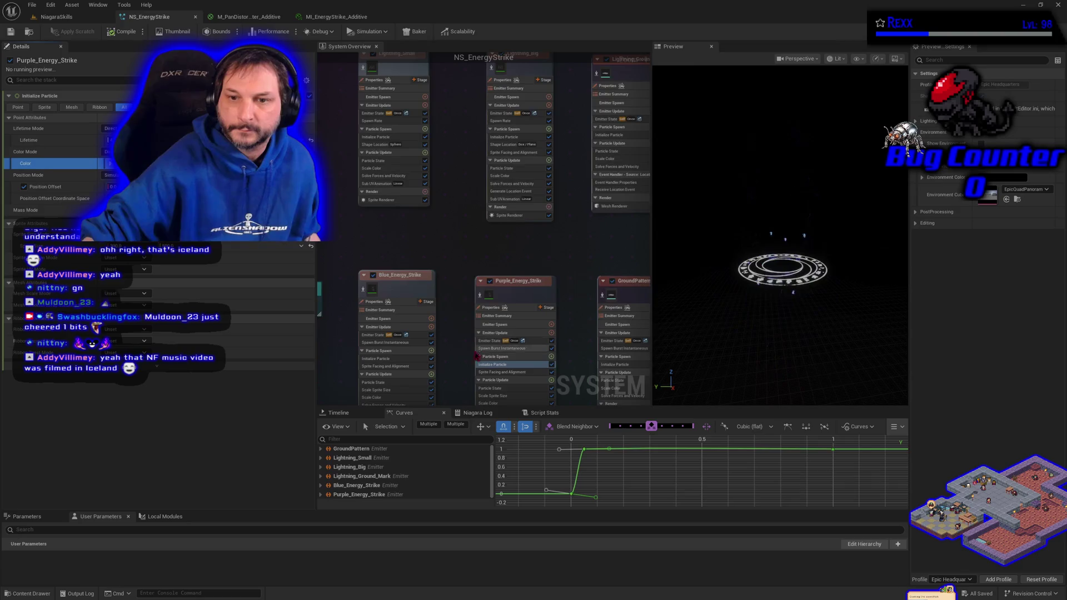
click(453, 332)
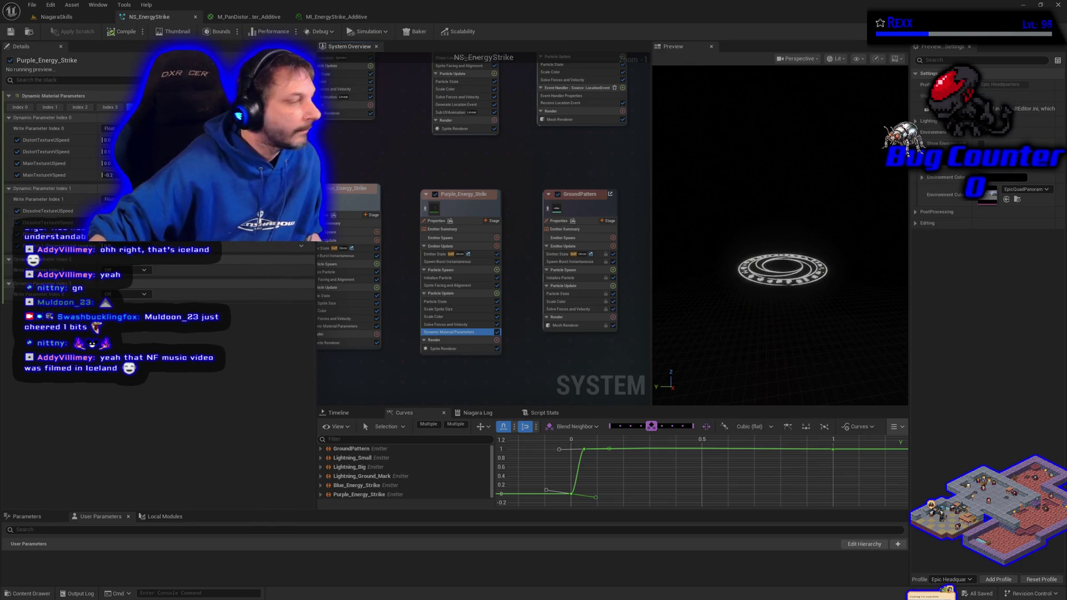
Give Purple_Energy_Strike's Initialize Particle a Position Offset of 20.0 and save NS_EnergyStrike
click(444, 278)
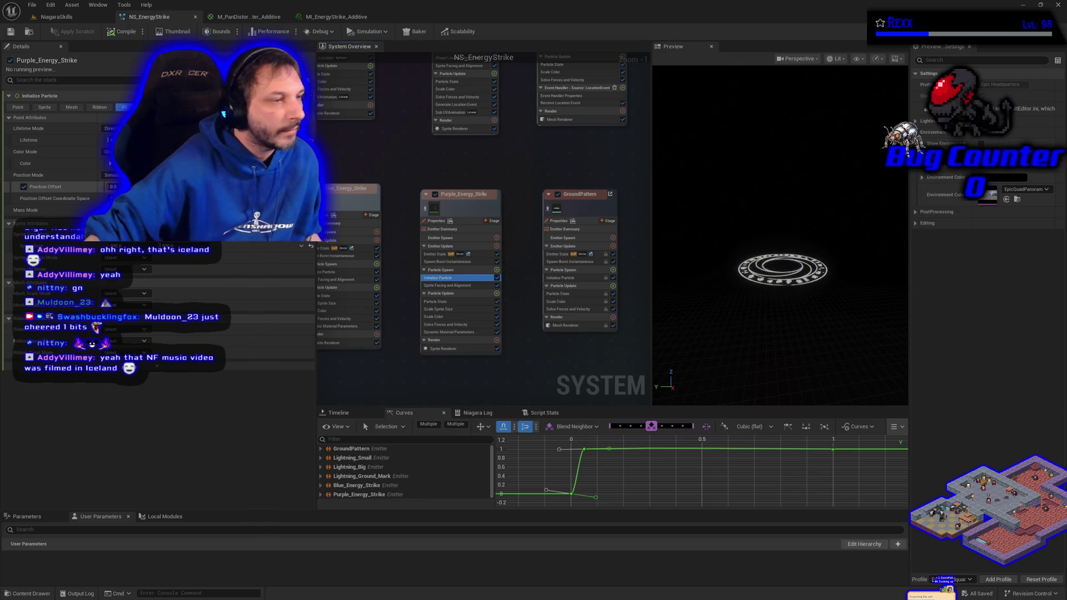
click(114, 187)
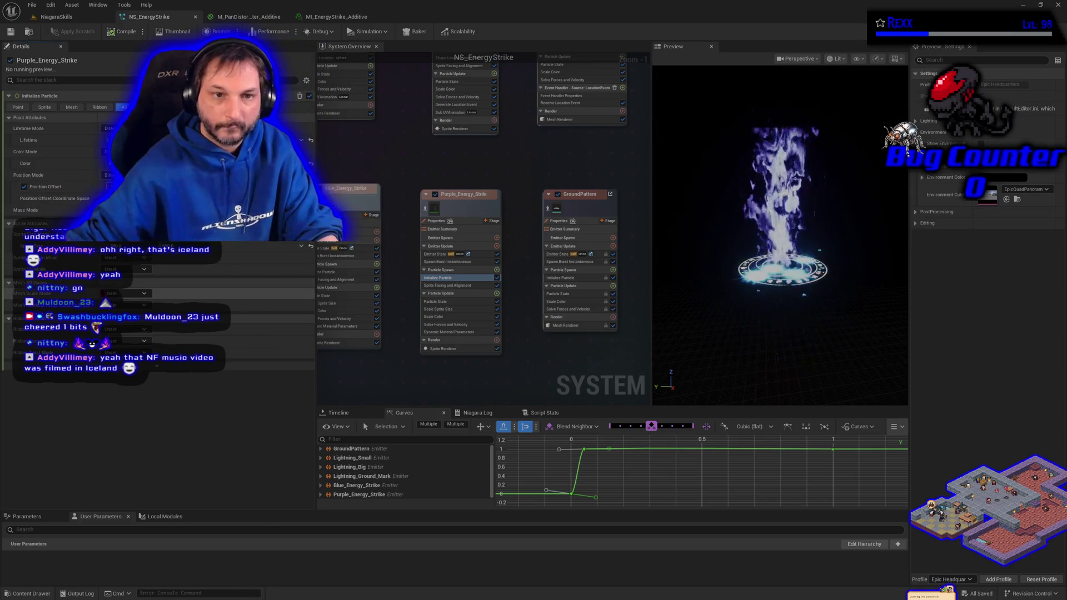
key(Return)
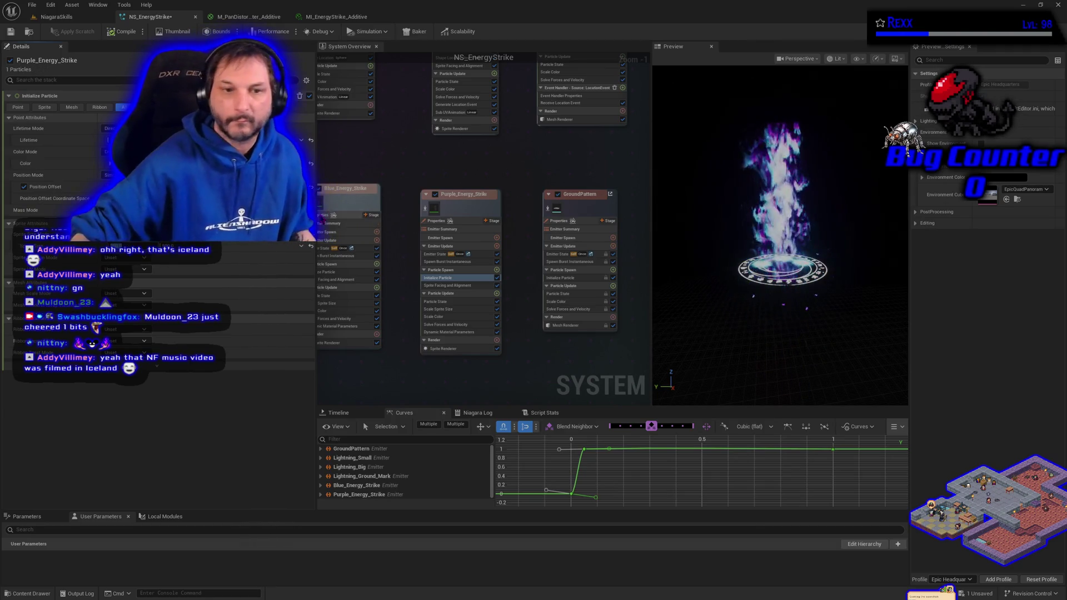
click(10, 32)
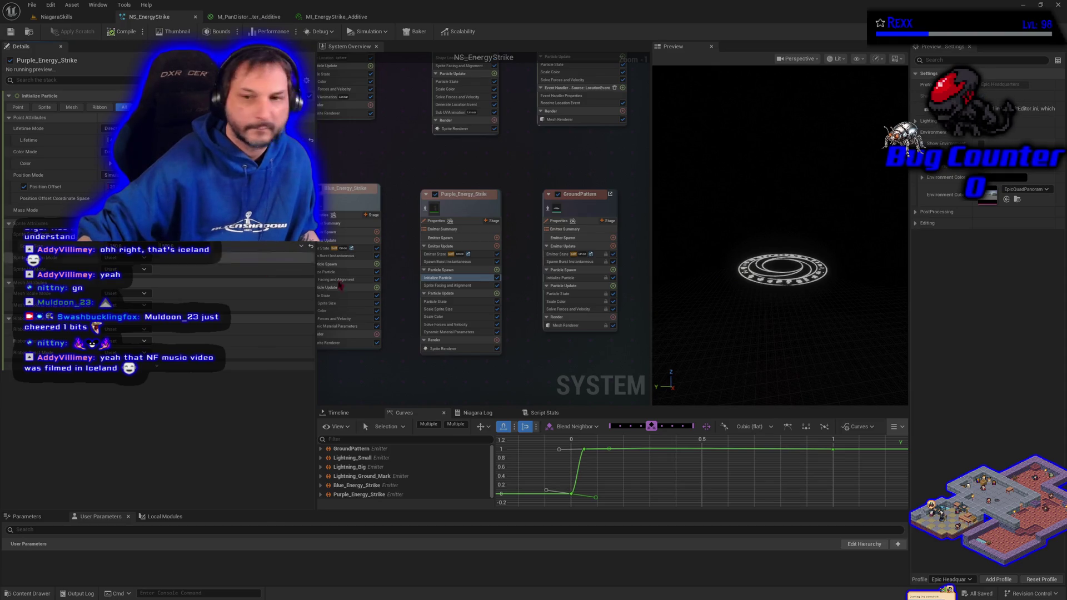
click(46, 18)
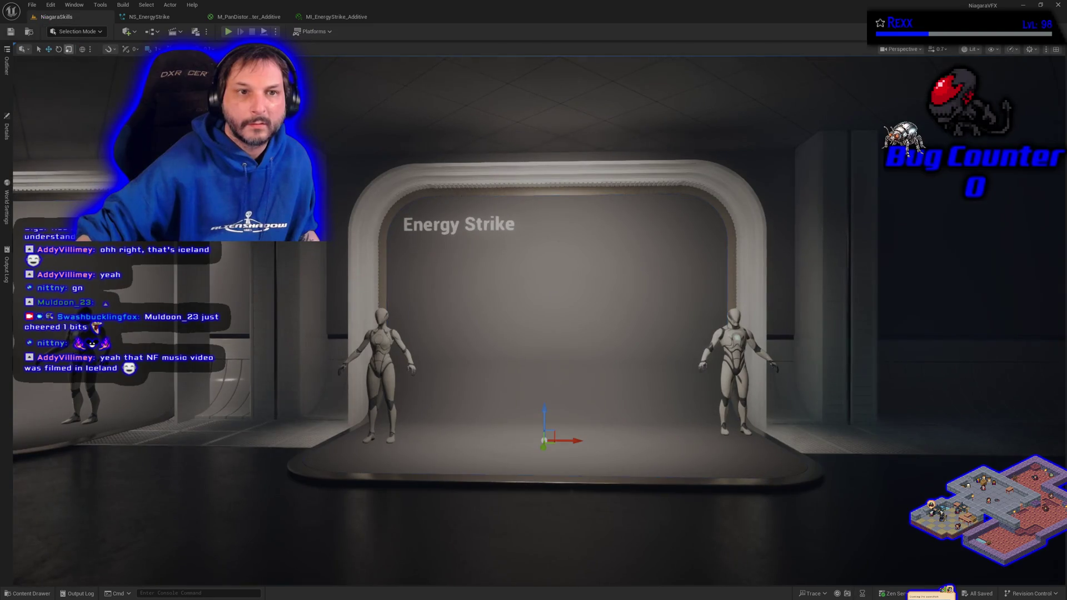
click(6, 131)
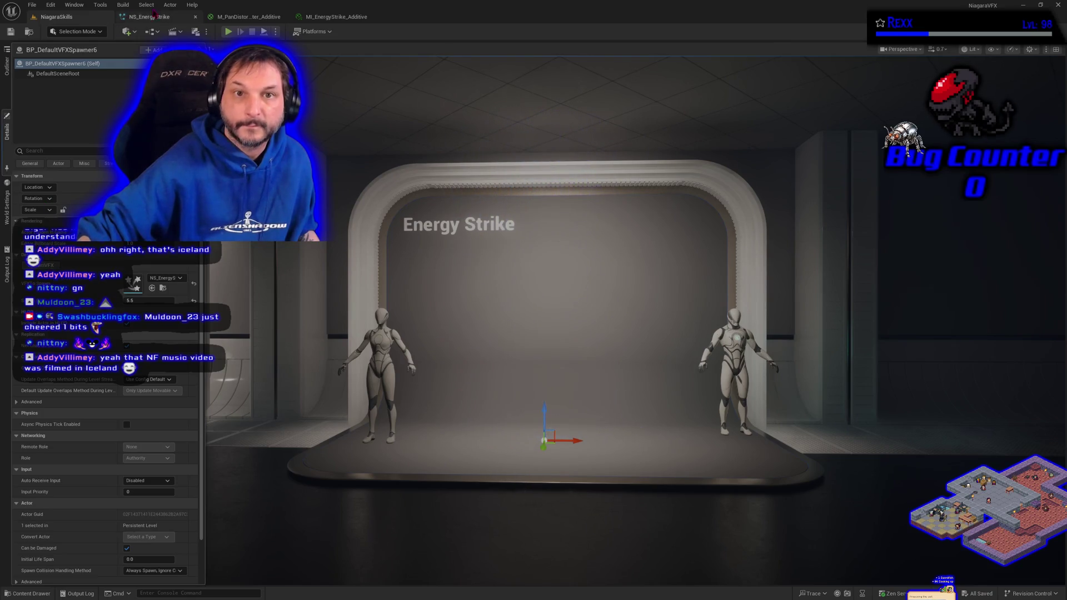
click(148, 17)
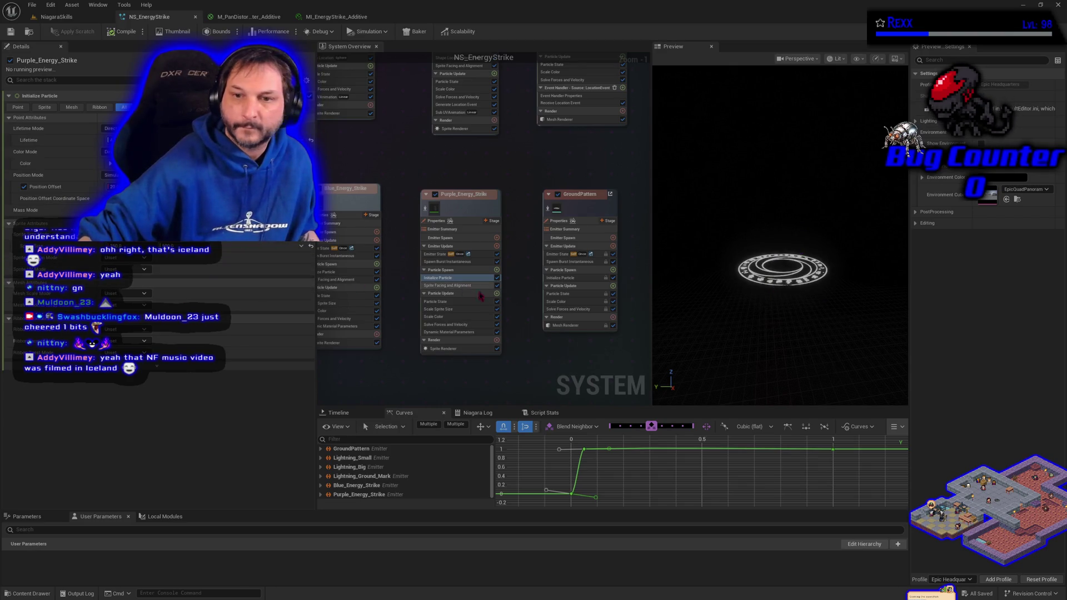
Open Purple_Energy_Strike's Dynamic Material Parameters and start editing MainTextureVSpeed
click(457, 333)
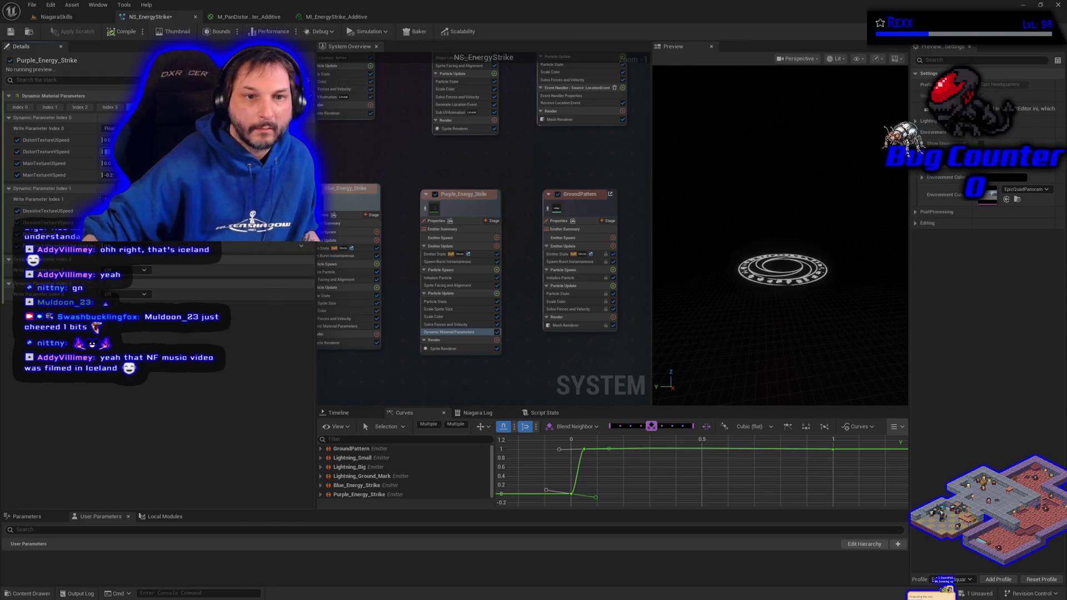
click(108, 175)
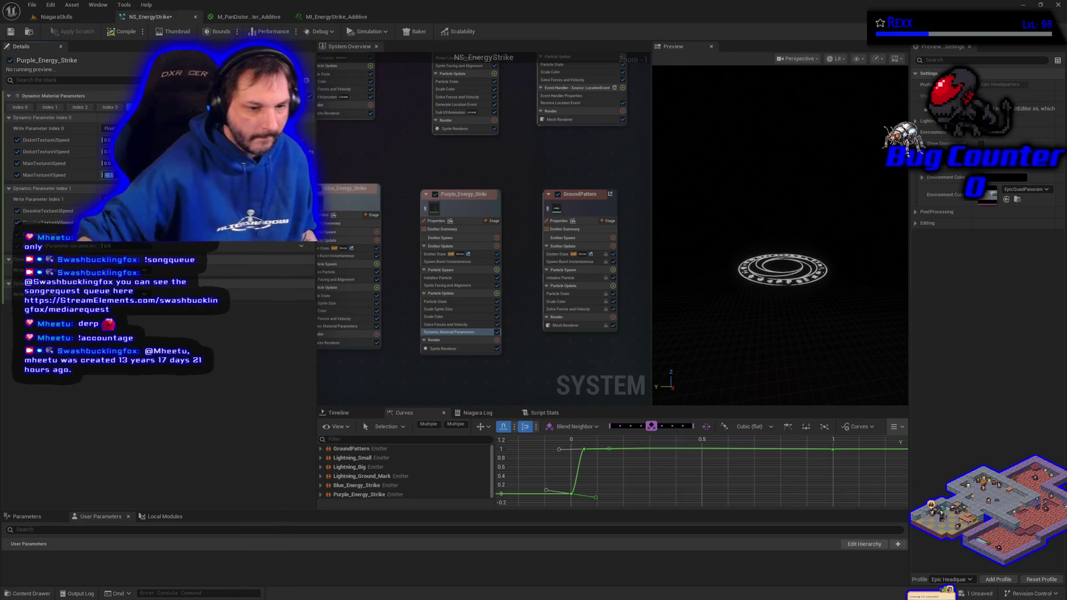
Set Purple_Energy_Strike's MainTextureVSpeed to -0.1, then view the blue strike's dynamic parameters
text(-0.1)
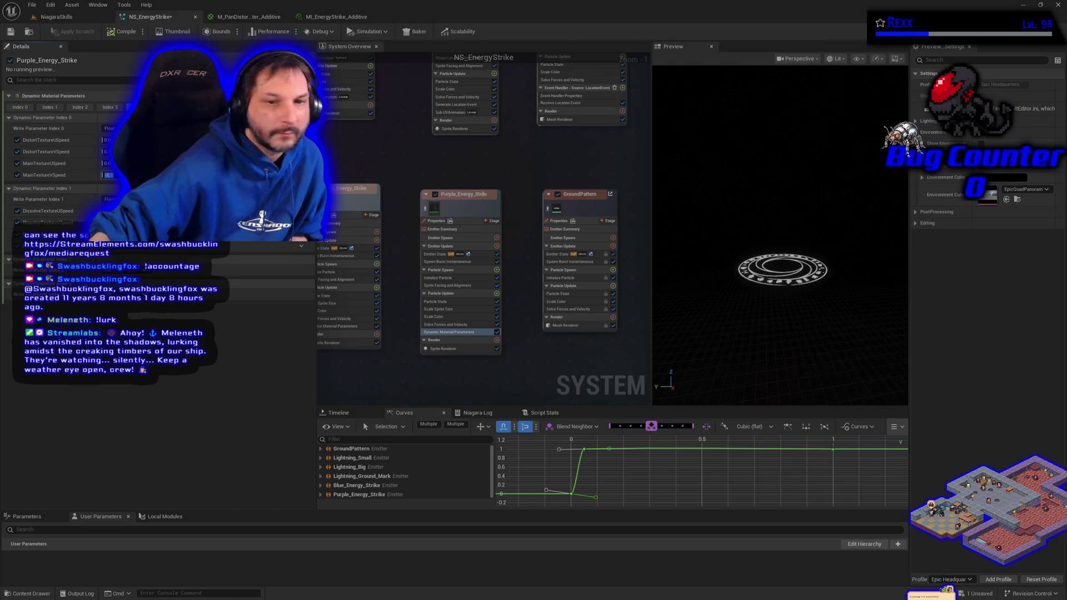
key(Return)
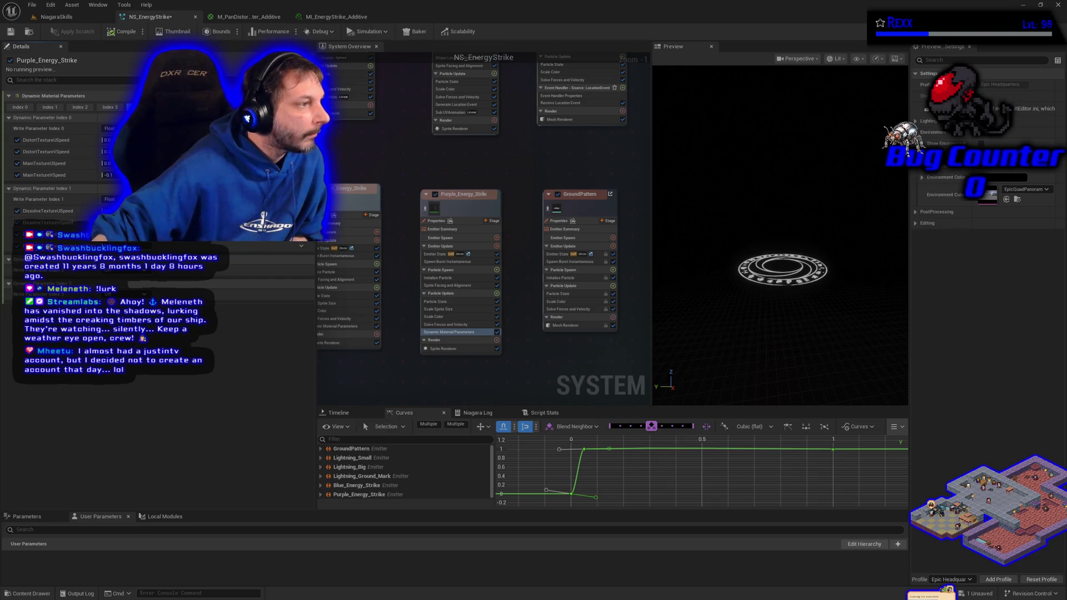
click(352, 327)
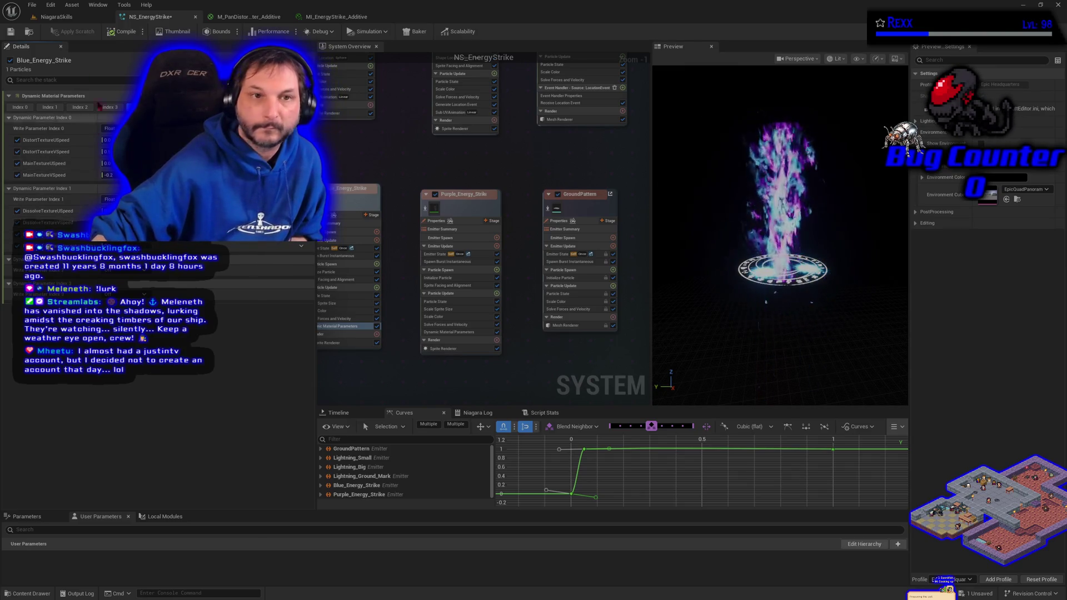
Save all assets, compile NS_EnergyStrike, and switch to the NiagaraSkills level
click(32, 5)
click(55, 55)
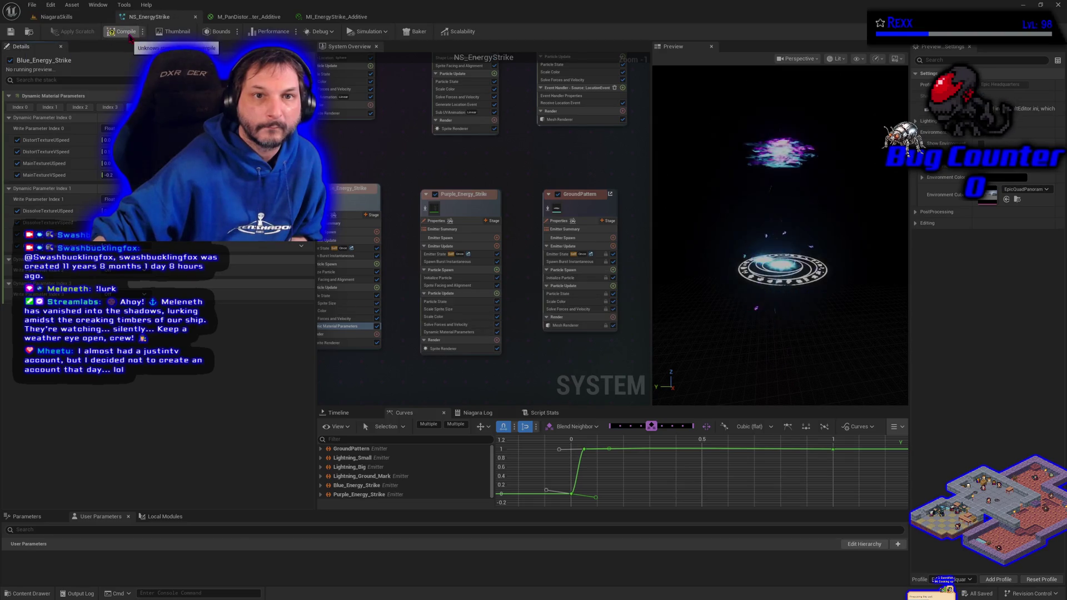
click(126, 32)
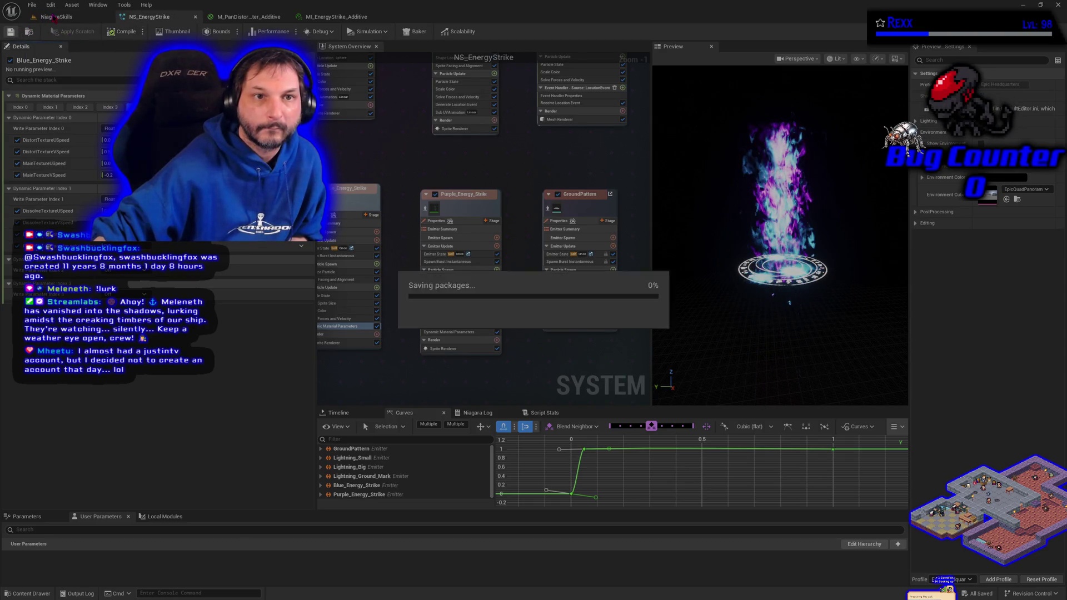
click(55, 17)
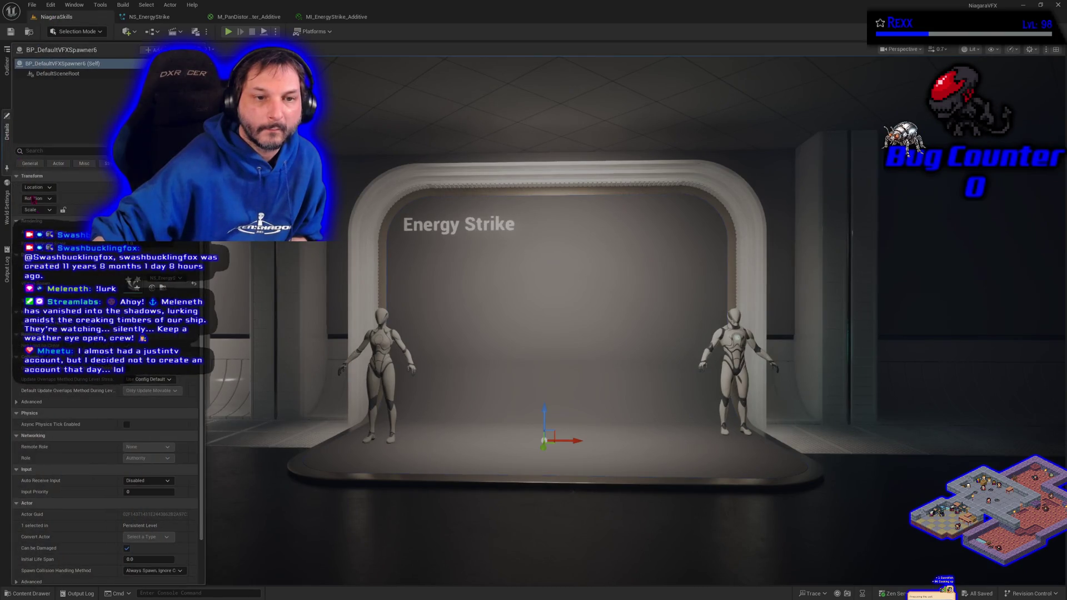
Select BP_DefaultVFXSpawner6 to play the energy strike on the stage, then reopen NS_EnergyStrike
click(62, 268)
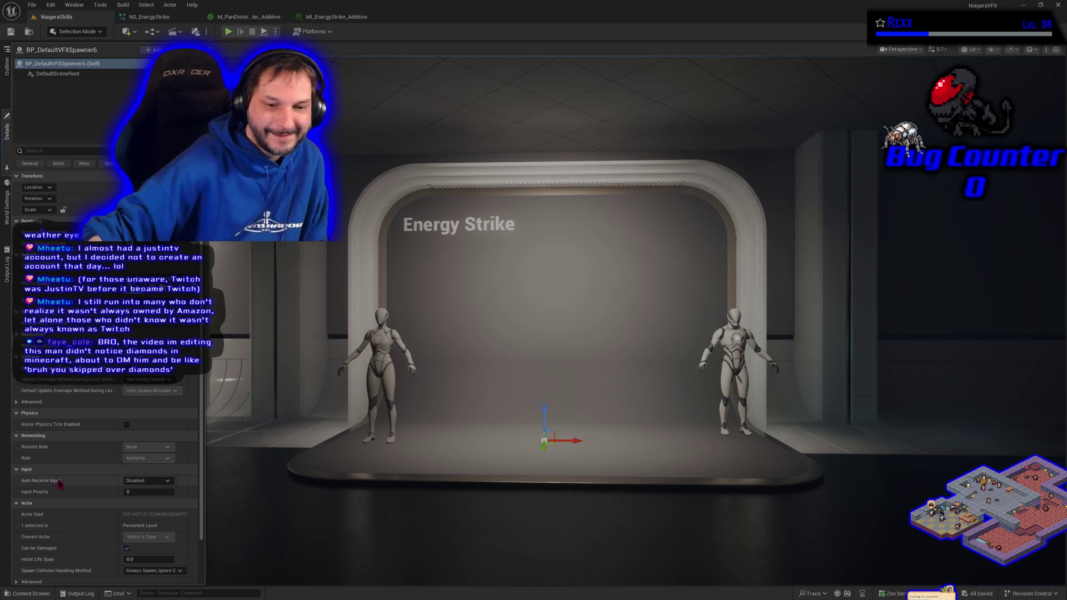
click(149, 17)
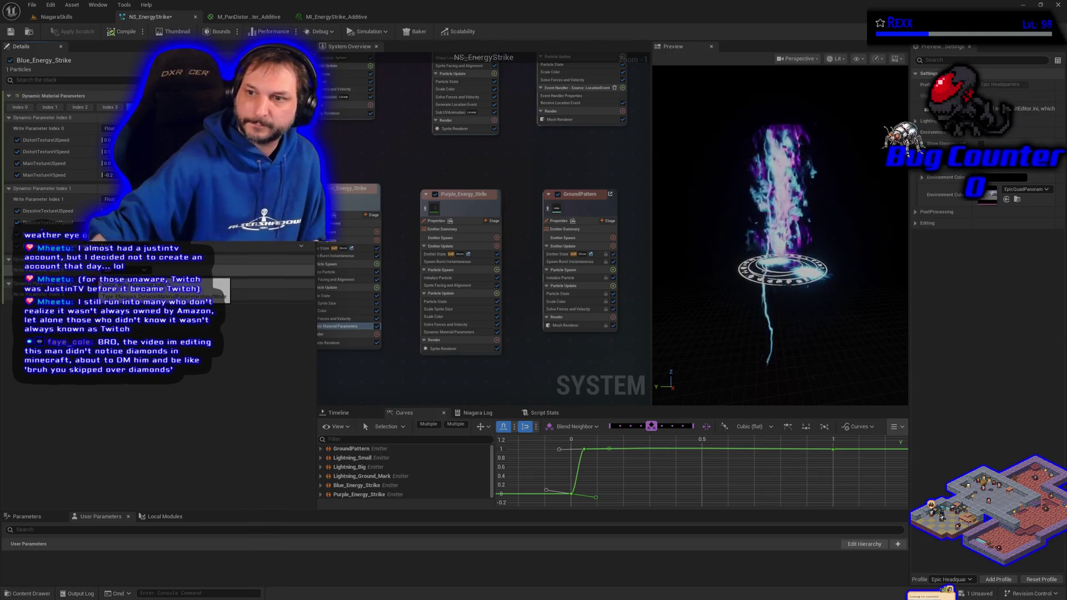
Save NS_EnergyStrike and go back to the NiagaraSkills level viewport
key(ctrl+s)
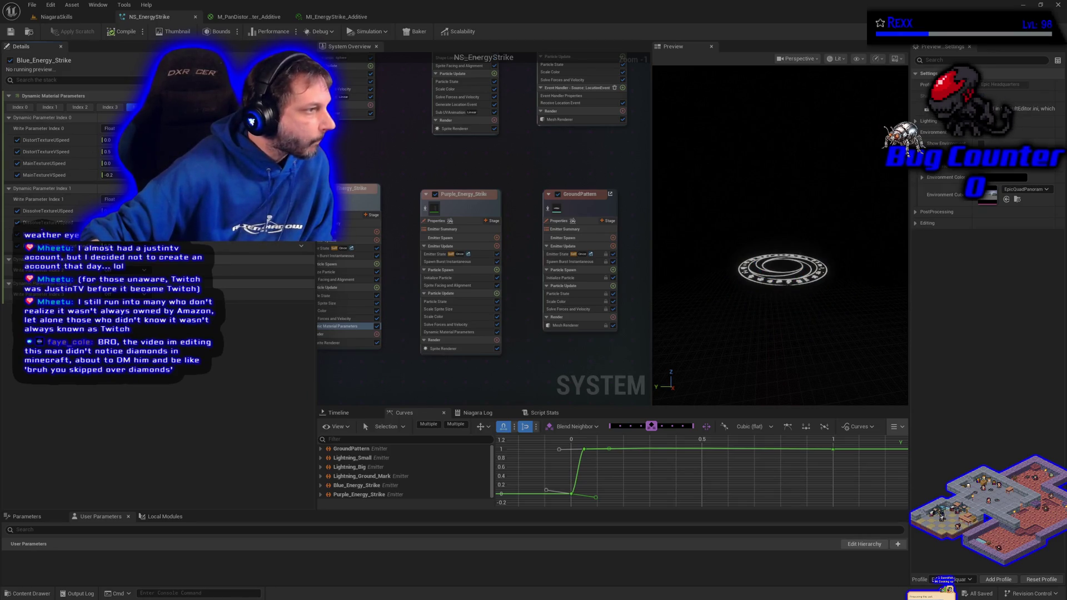
click(56, 16)
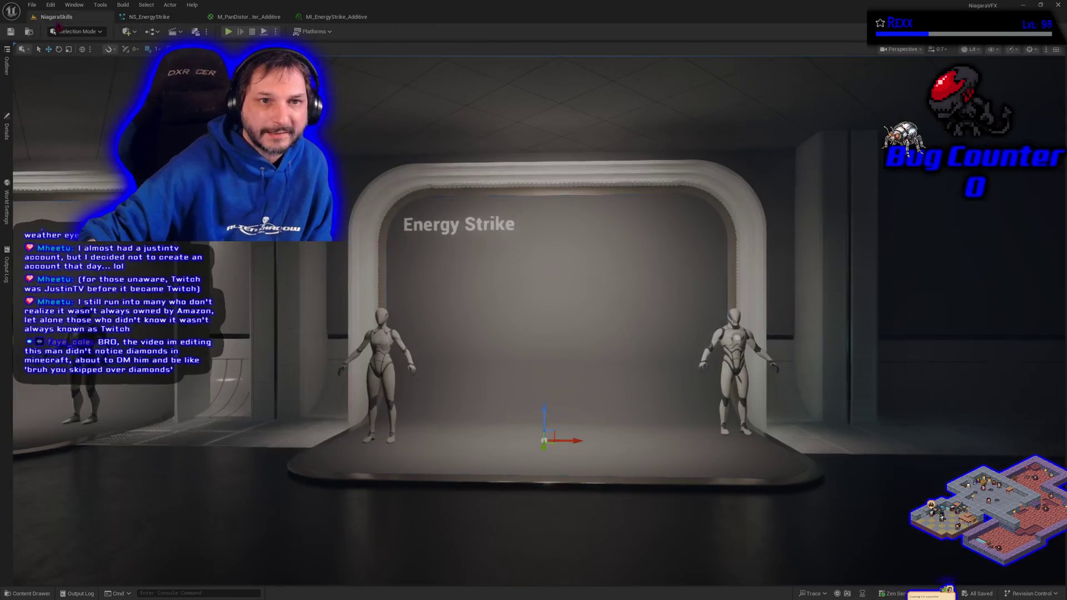
Replay the blue and purple strike via the VFX spawner, then return to NS_EnergyStrike
click(8, 133)
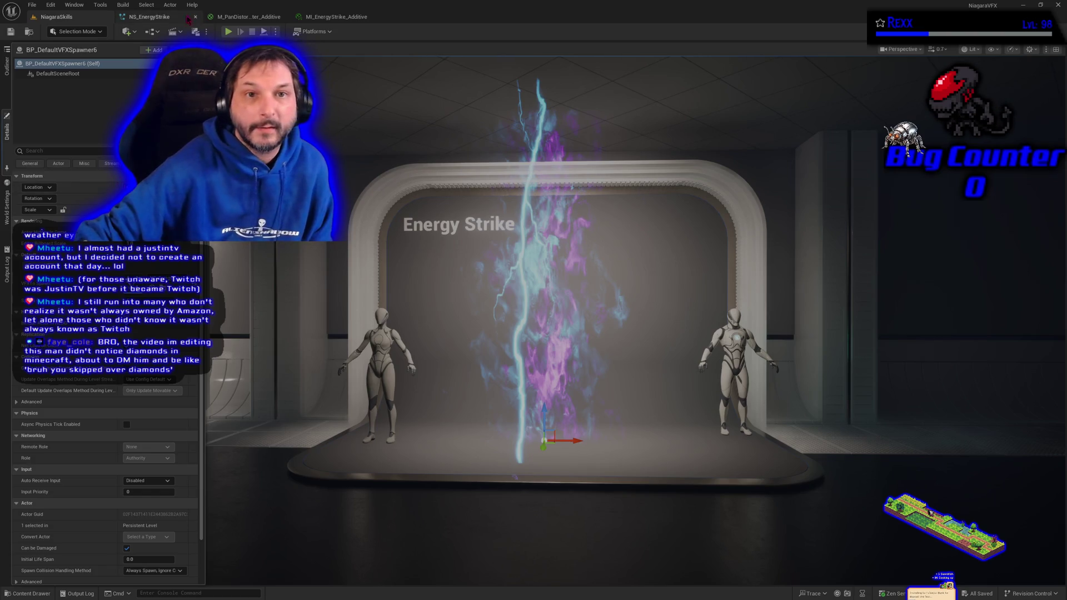
click(161, 17)
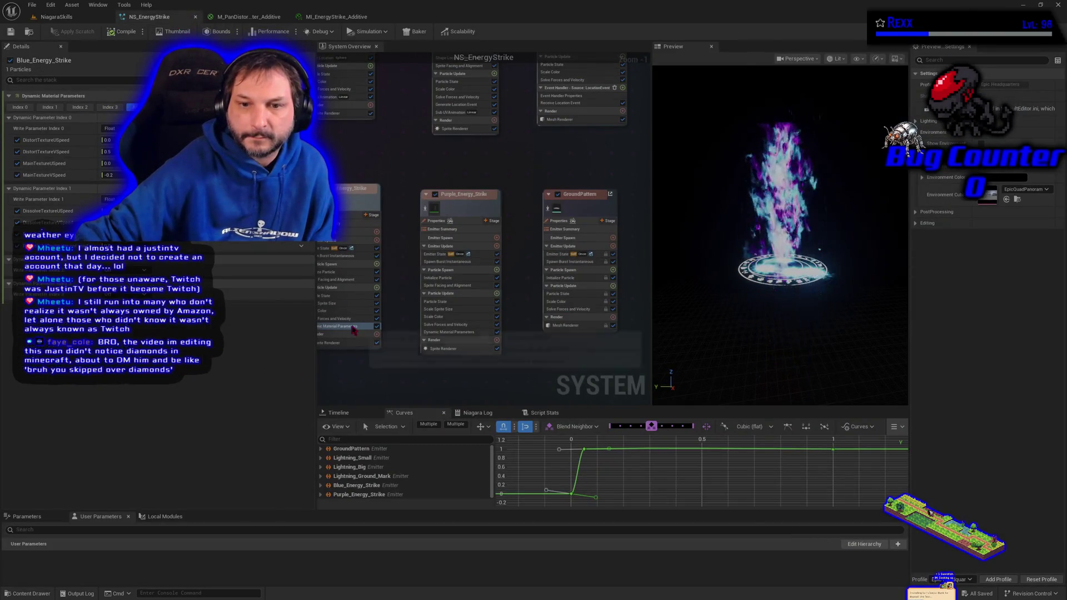
Change Blue_Energy_Strike's DistortTextureVSpeed from 0.5 to -0.3, then show Purple_Energy_Strike's dynamic material parameters
click(105, 151)
key(BackSpace)
text(-0.3)
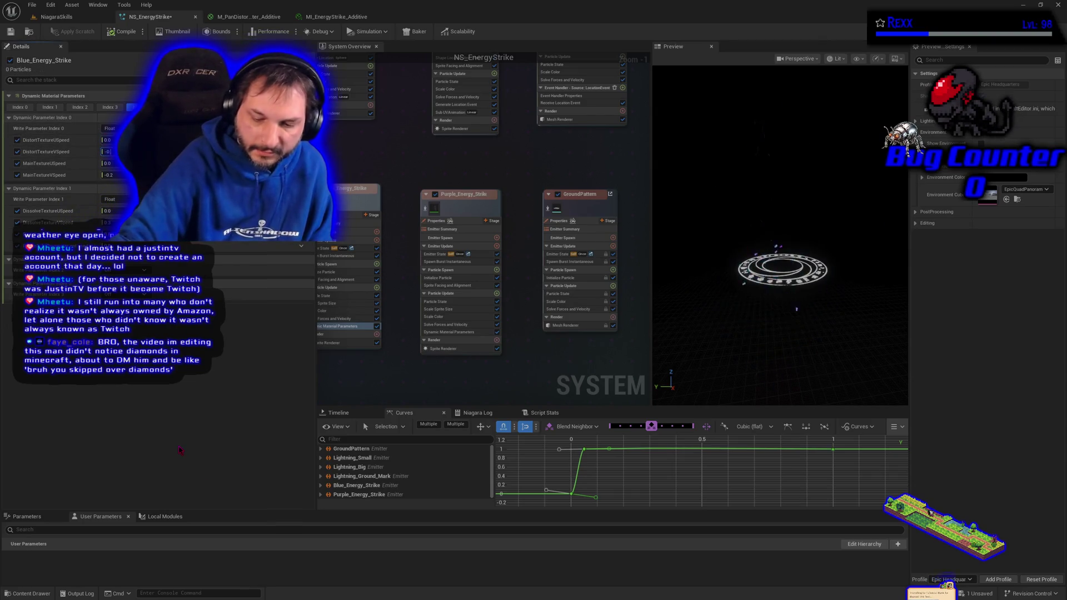
key(Return)
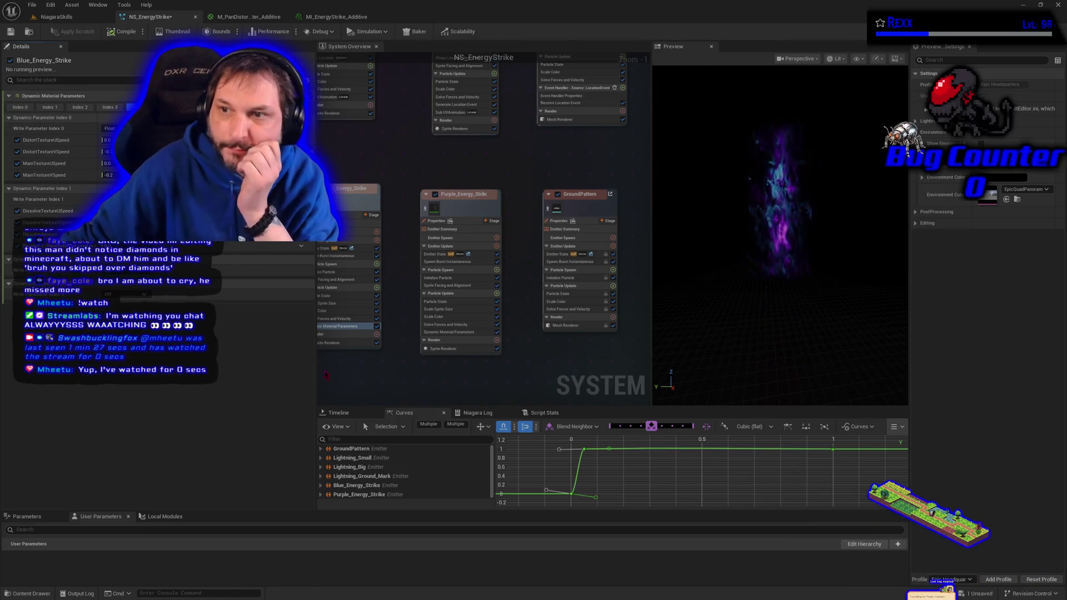
mouse_move(436, 334)
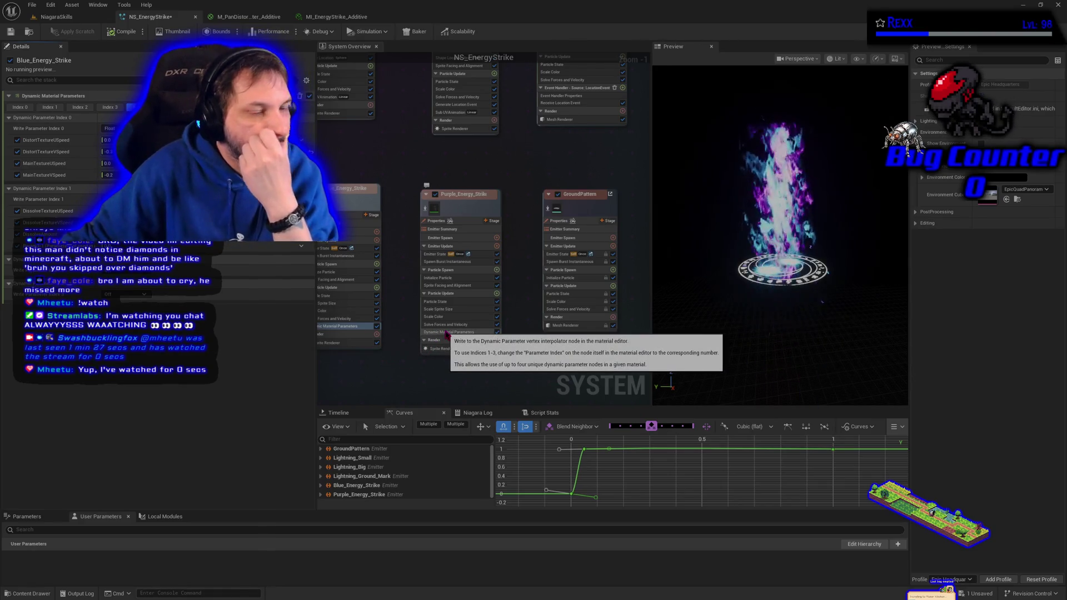
click(448, 332)
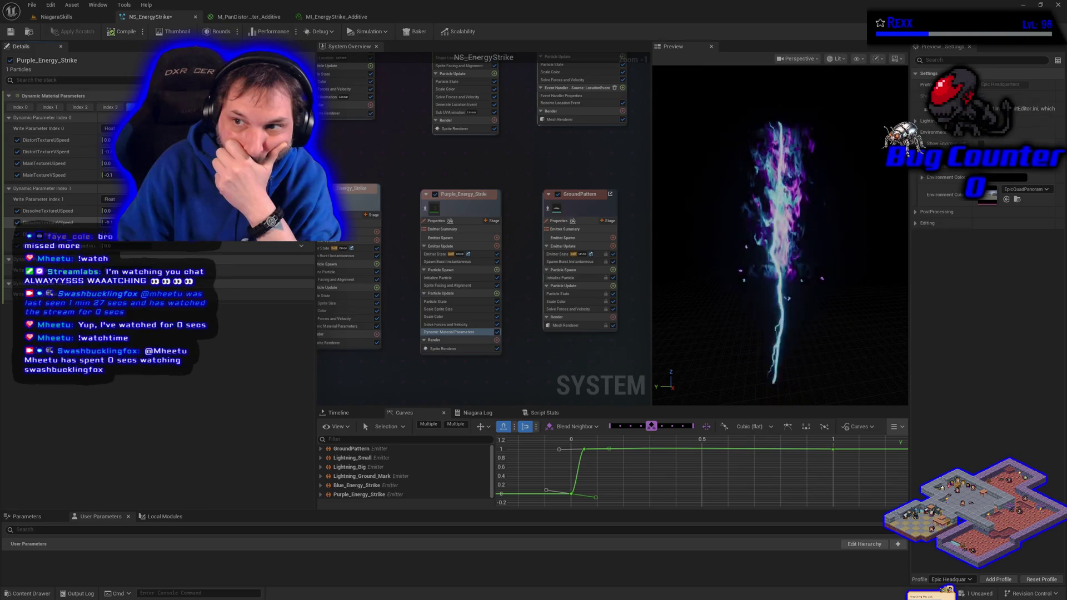
Preview the purple and blue emitters in isolation, then save NS_EnergyStrike and return to the level
click(425, 209)
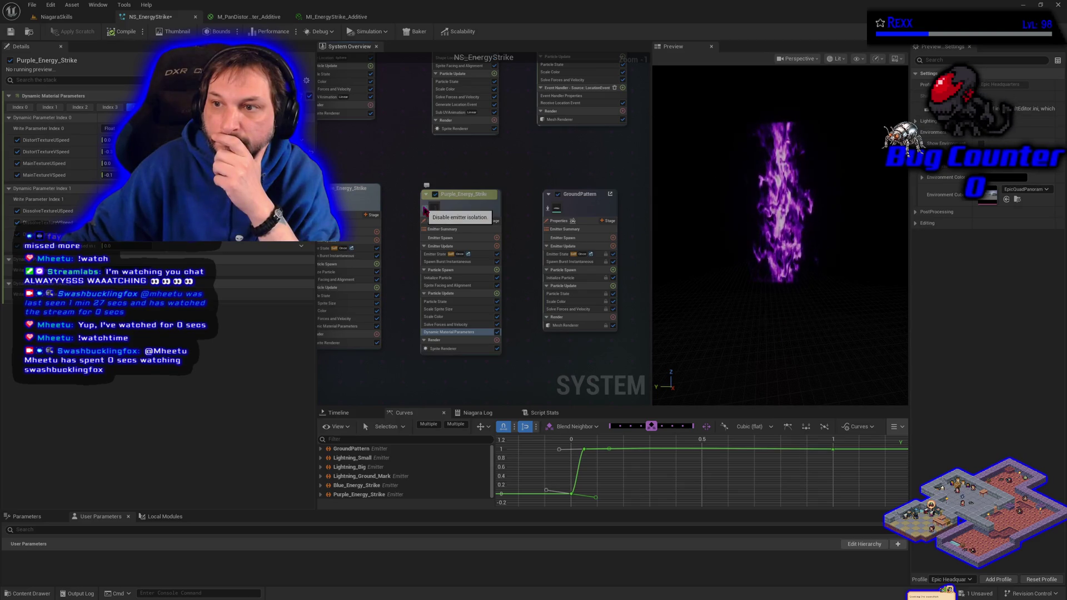
click(425, 209)
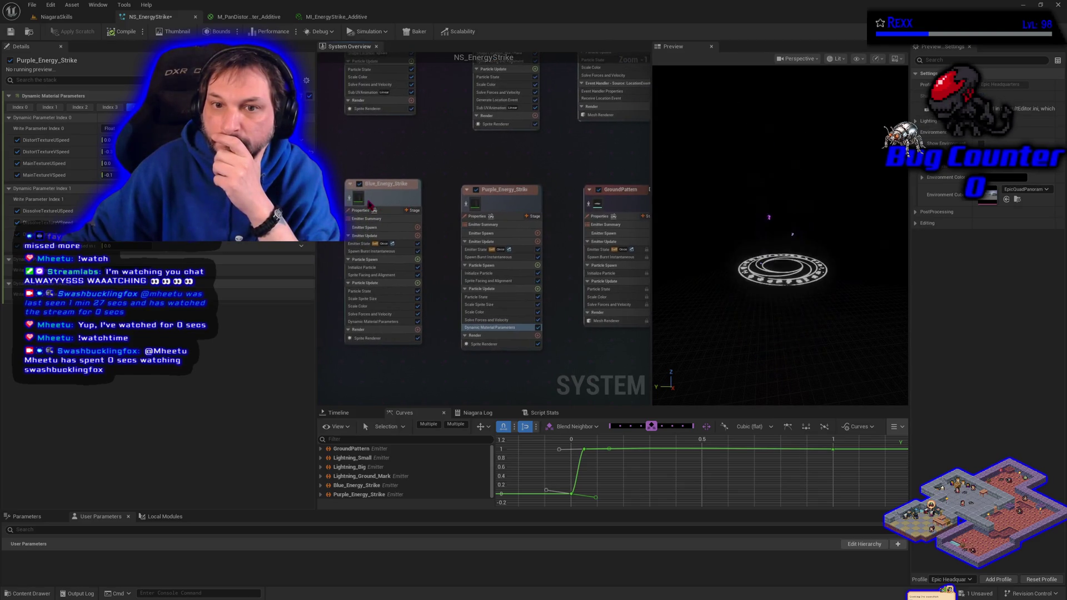
click(349, 205)
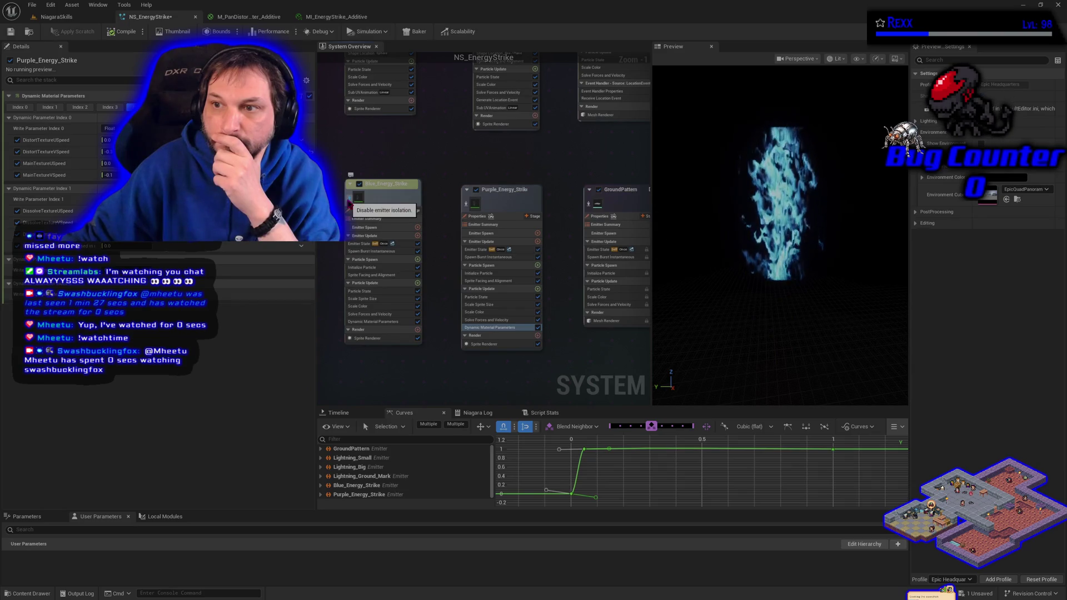
click(349, 205)
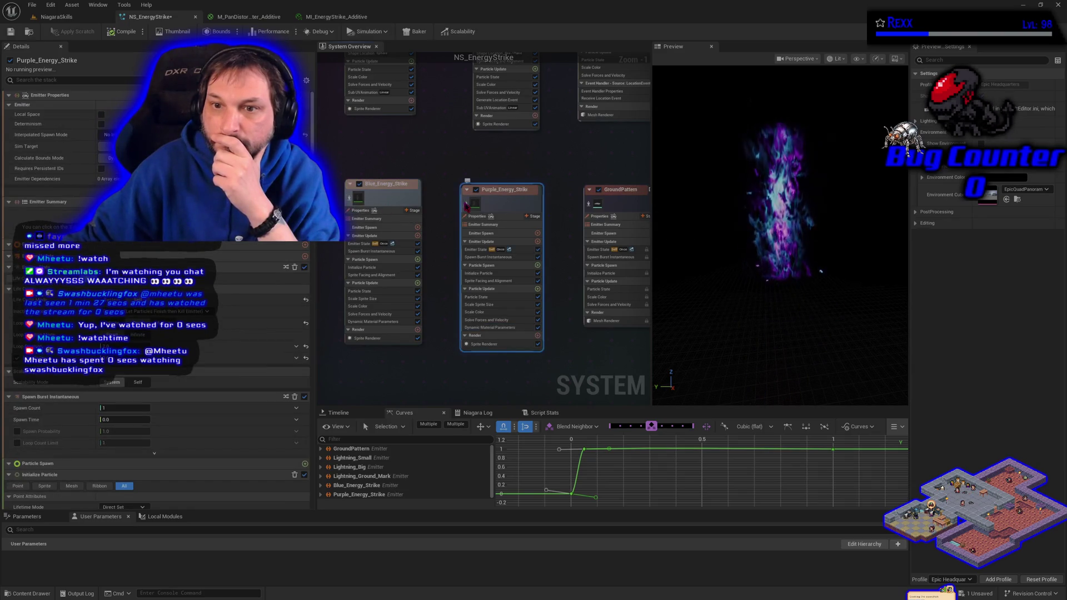
click(466, 205)
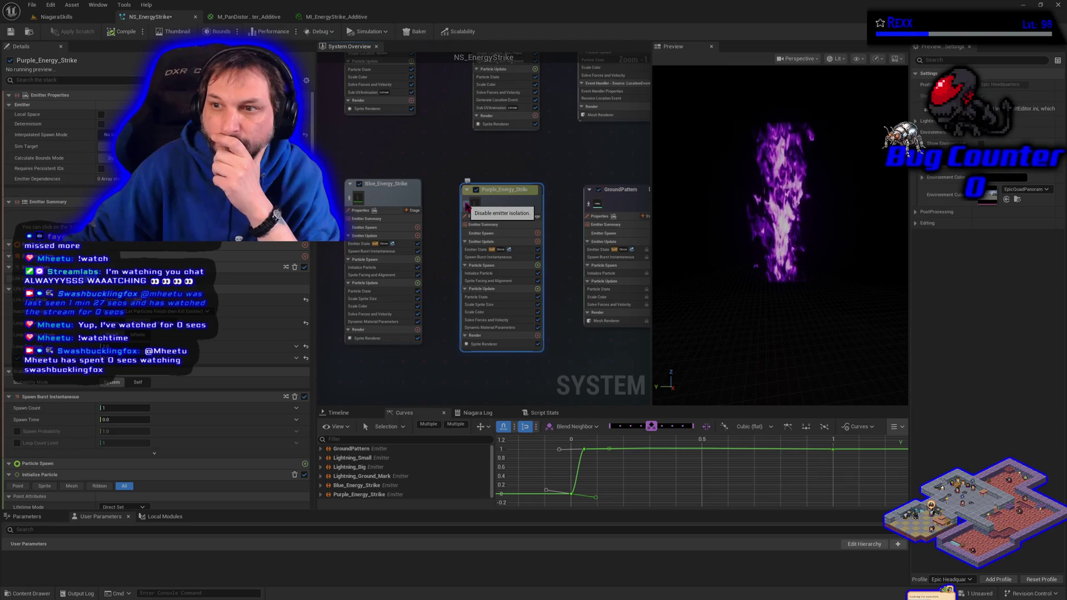
click(466, 204)
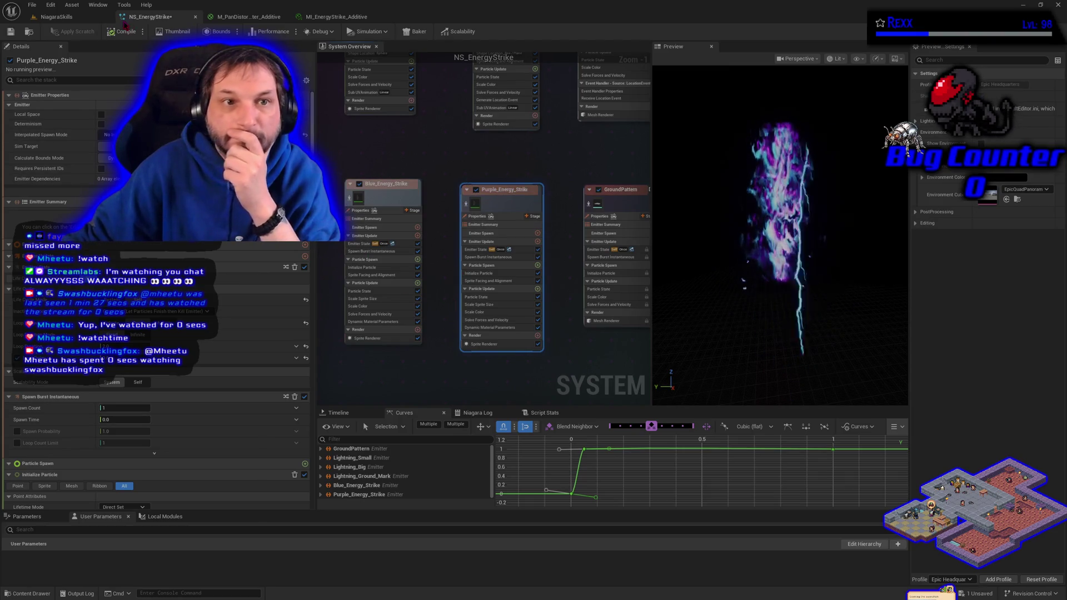
key(ctrl+s)
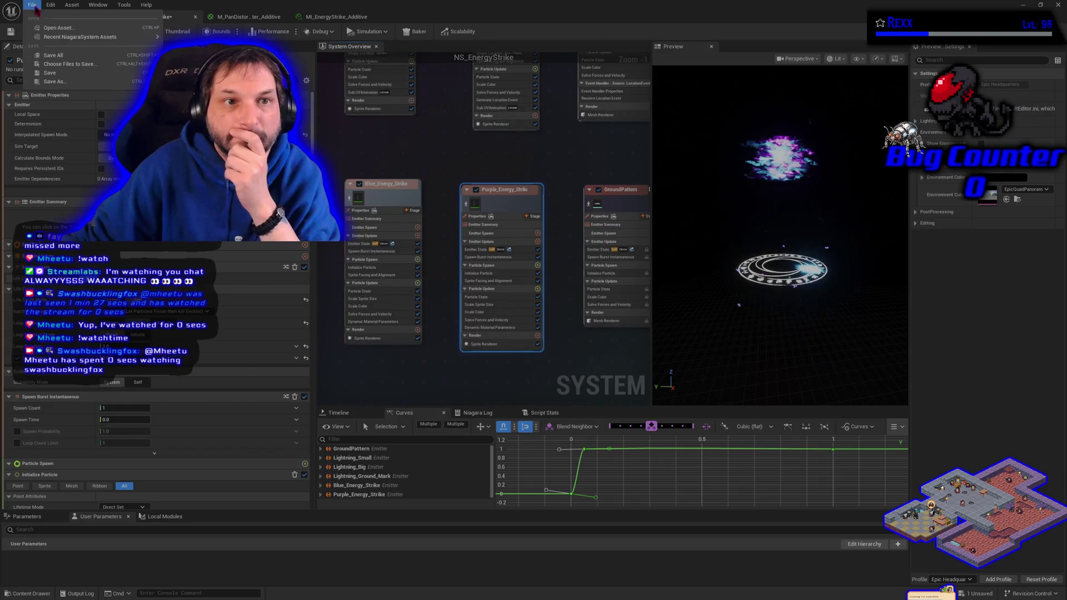
click(51, 18)
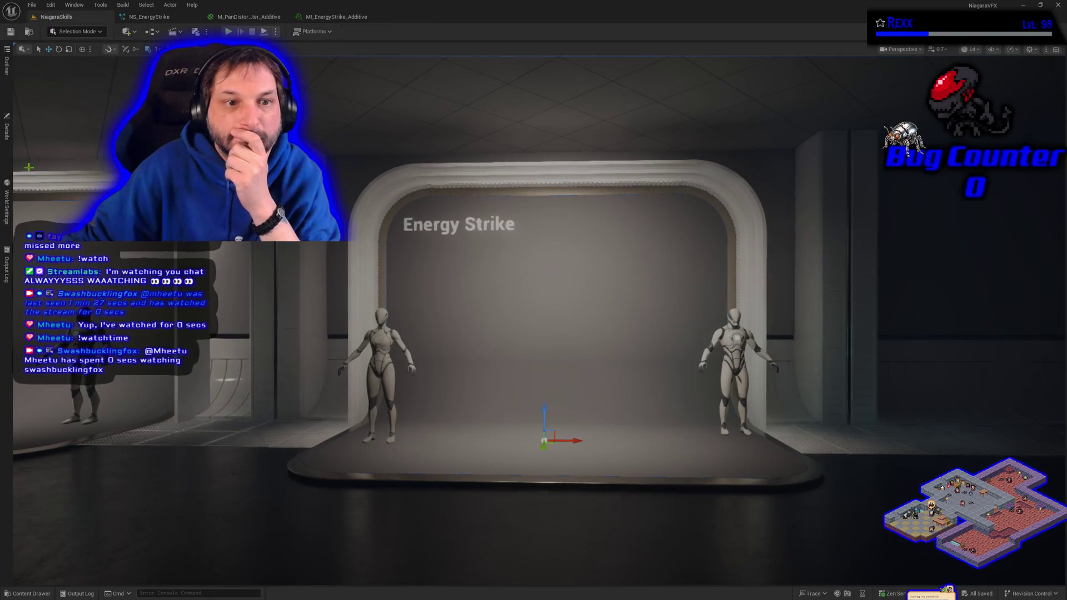
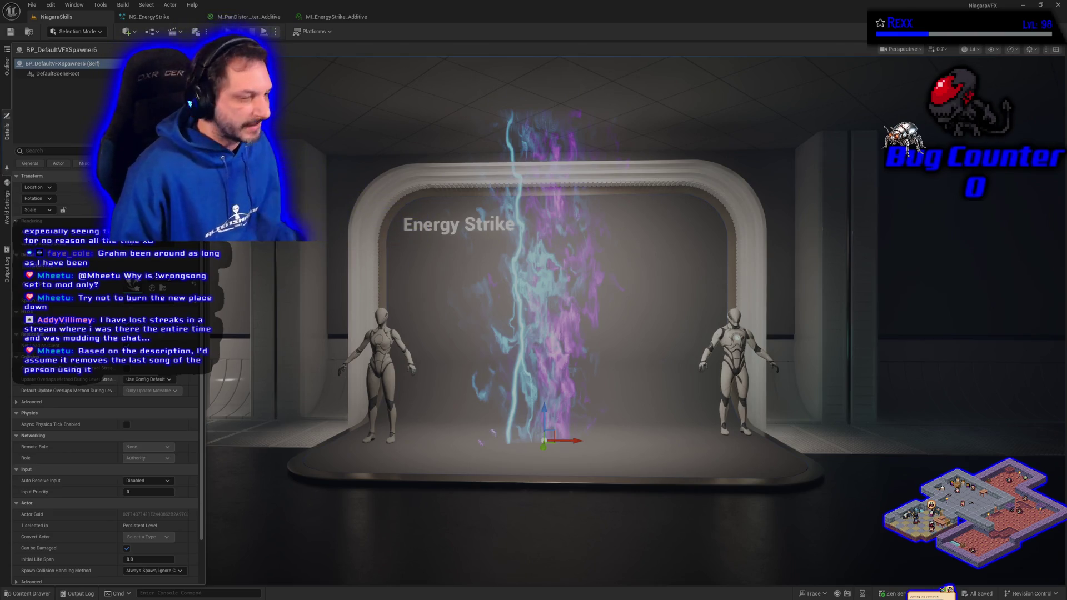
Collapse the Details drawer to widen the level view, then switch to the NS_EnergyStrike system
click(434, 353)
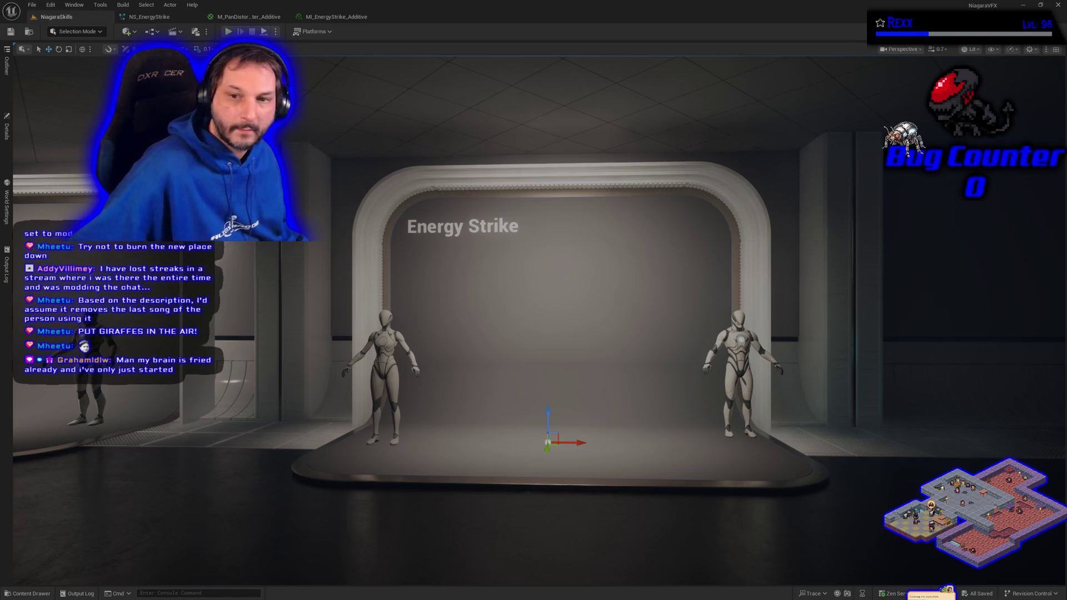
click(148, 17)
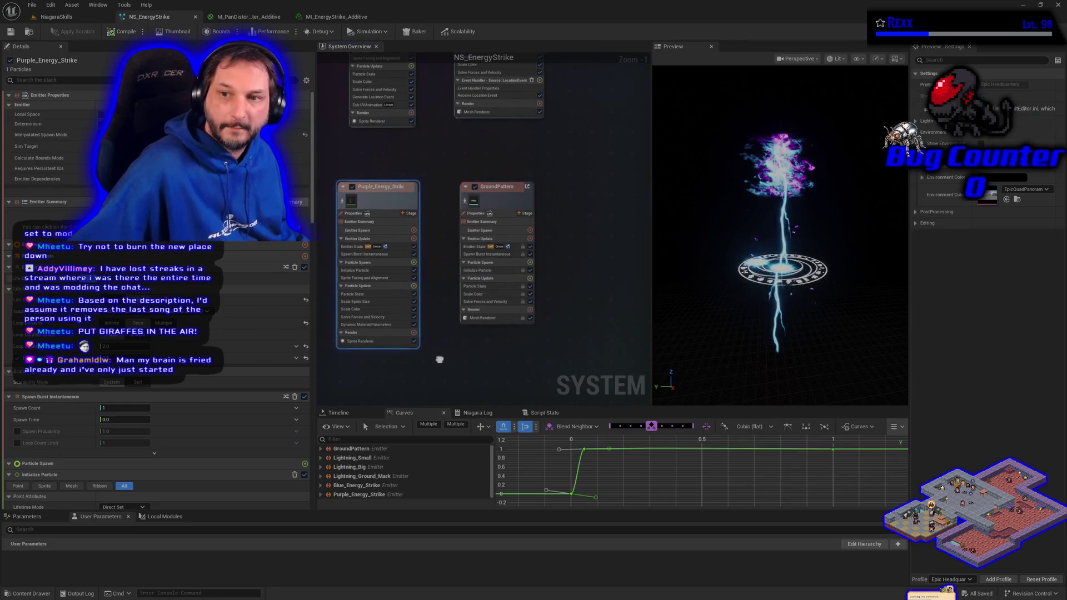
Duplicate the Purple_Energy_Strike emitter and rename the copy Yellow_Energy_Strike
drag(495, 186, 587, 198)
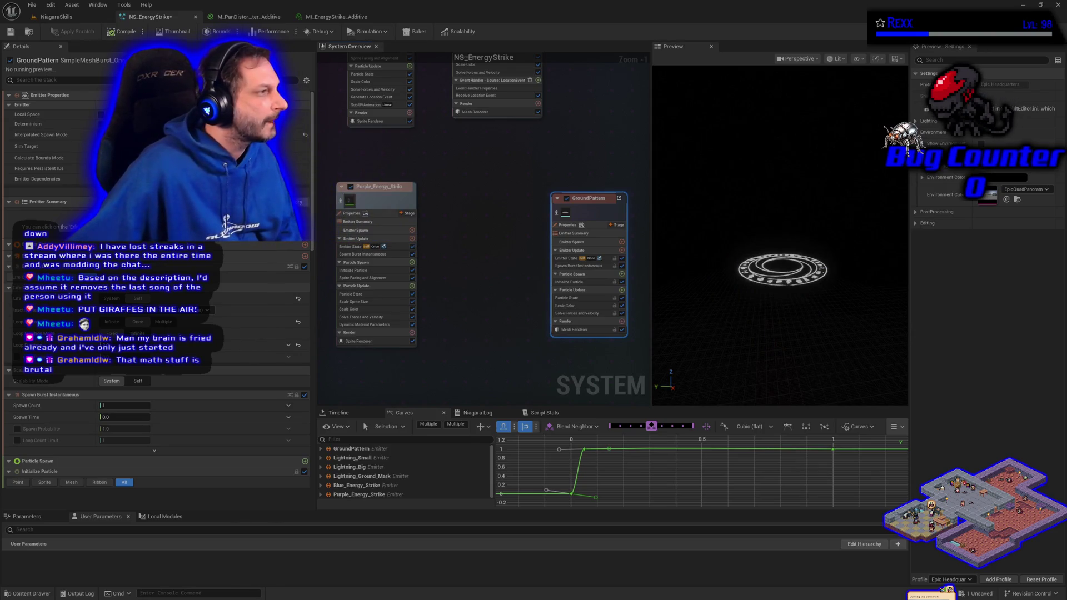
click(10, 31)
click(382, 195)
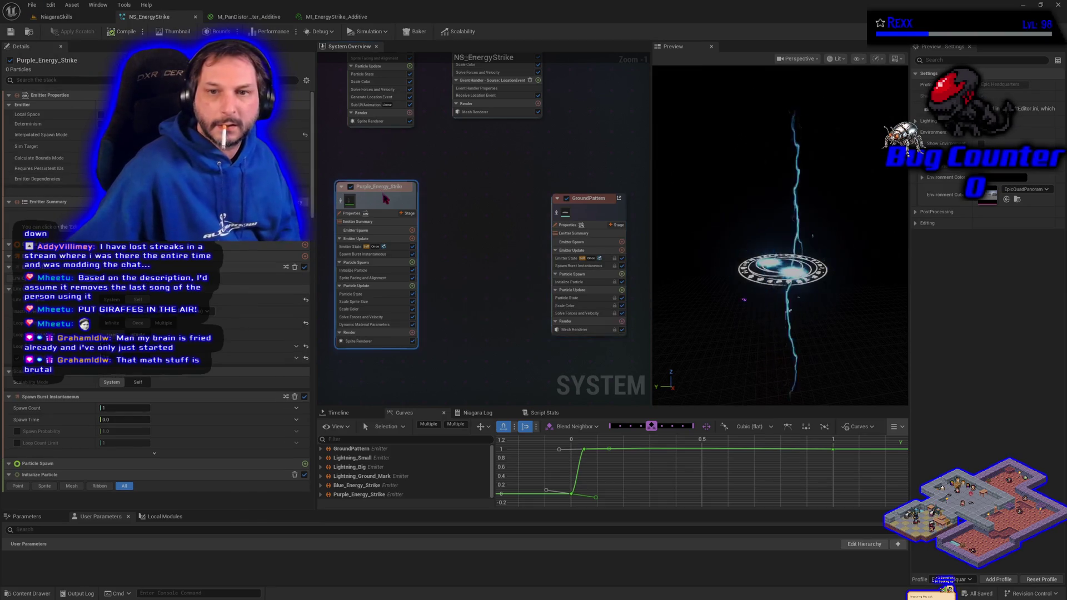
key(ctrl+d)
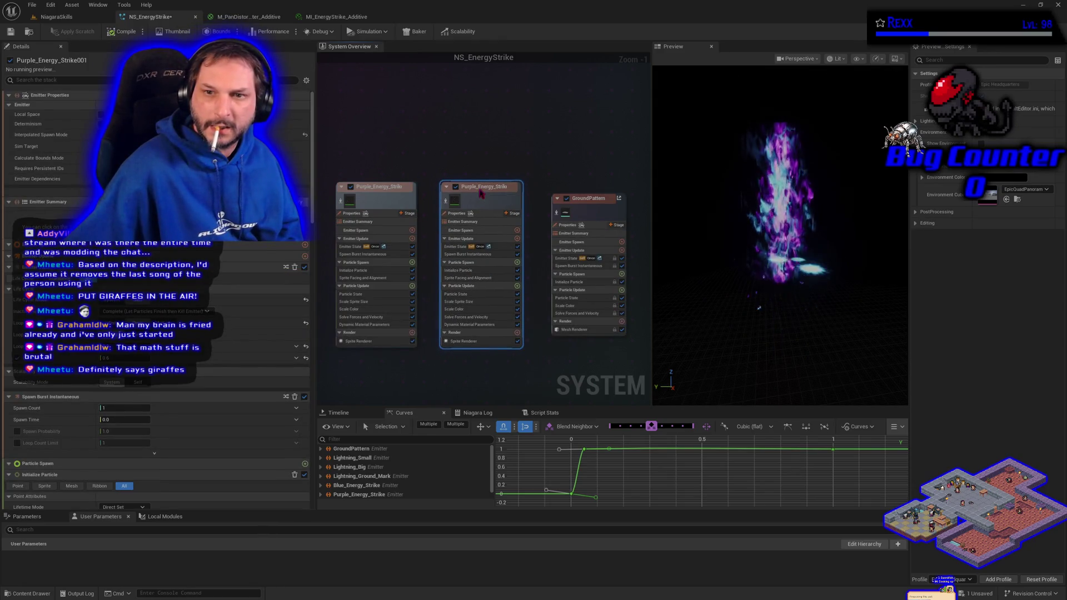
double_click(482, 188)
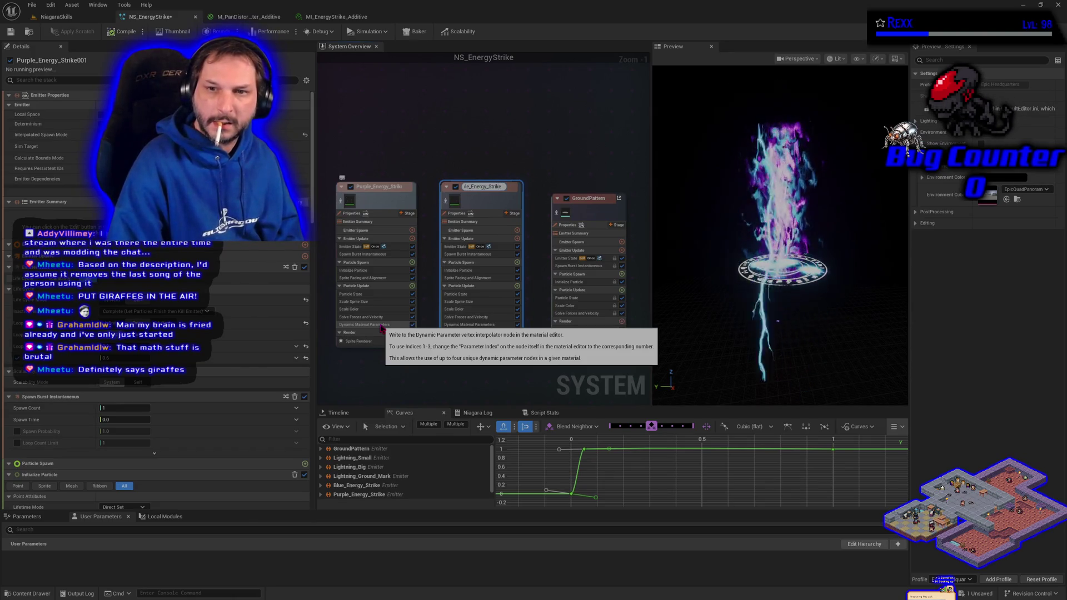
key(Home)
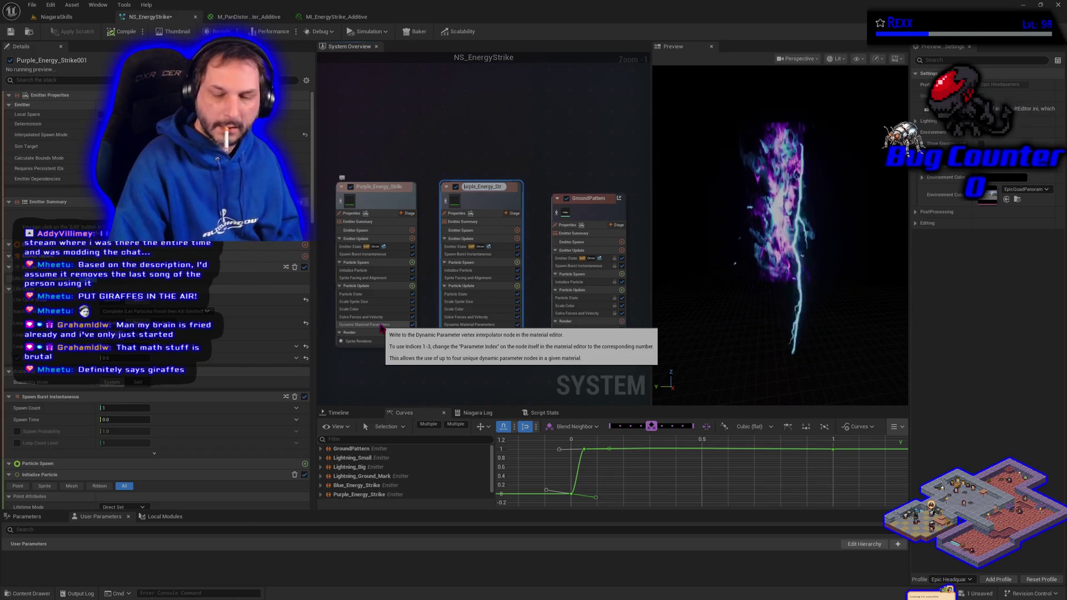
key(Delete)
key(Delete)
key(Delete)
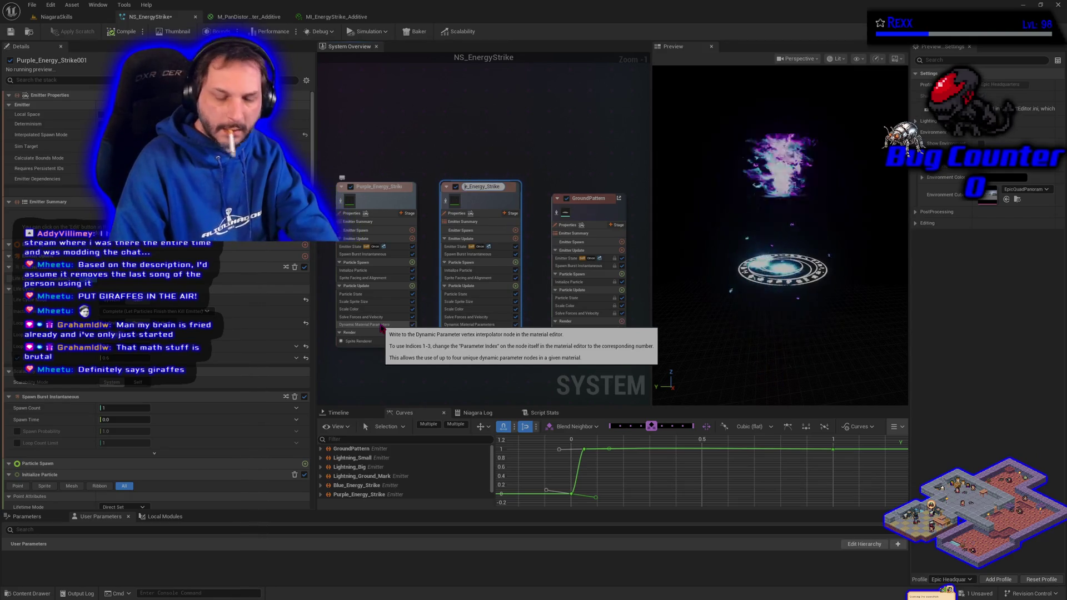
text(Y)
text(ellow)
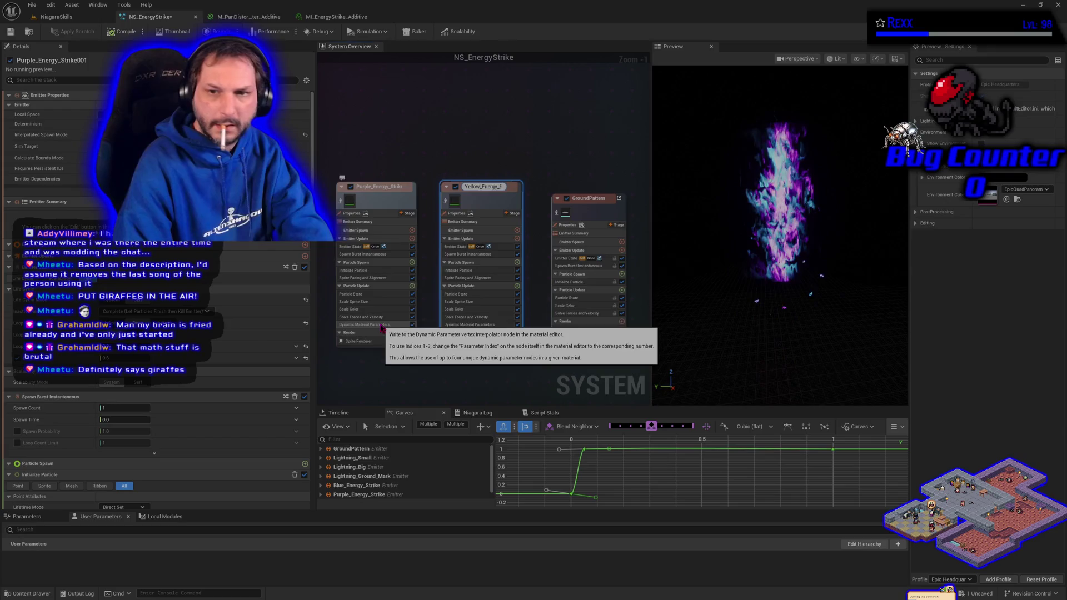
key(Return)
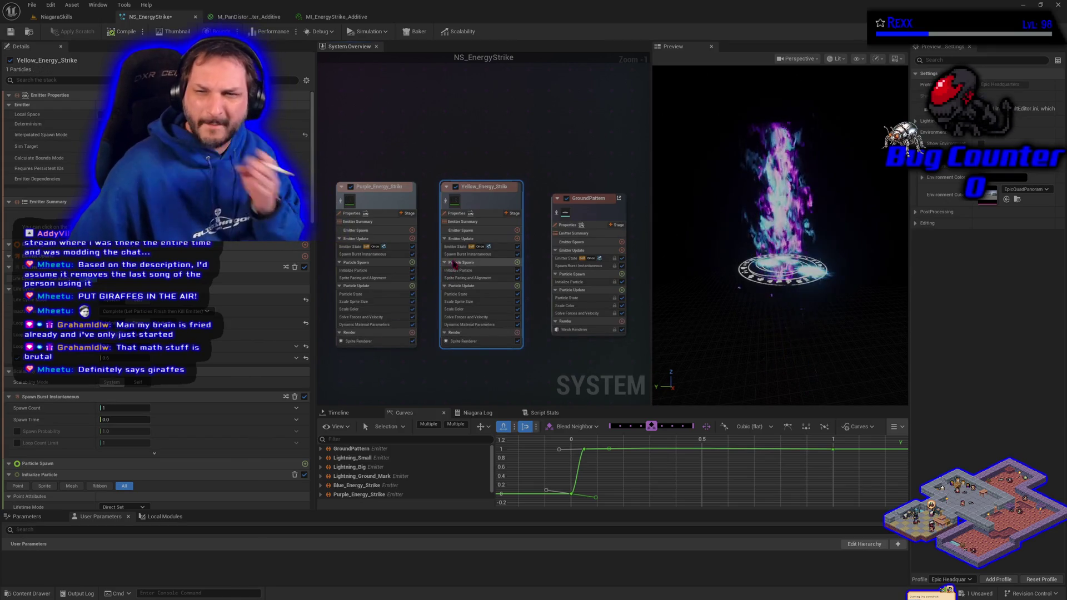
Set Yellow_Energy_Strike's Initialize Particle colour to yellow (FFFF4EFF)
click(459, 270)
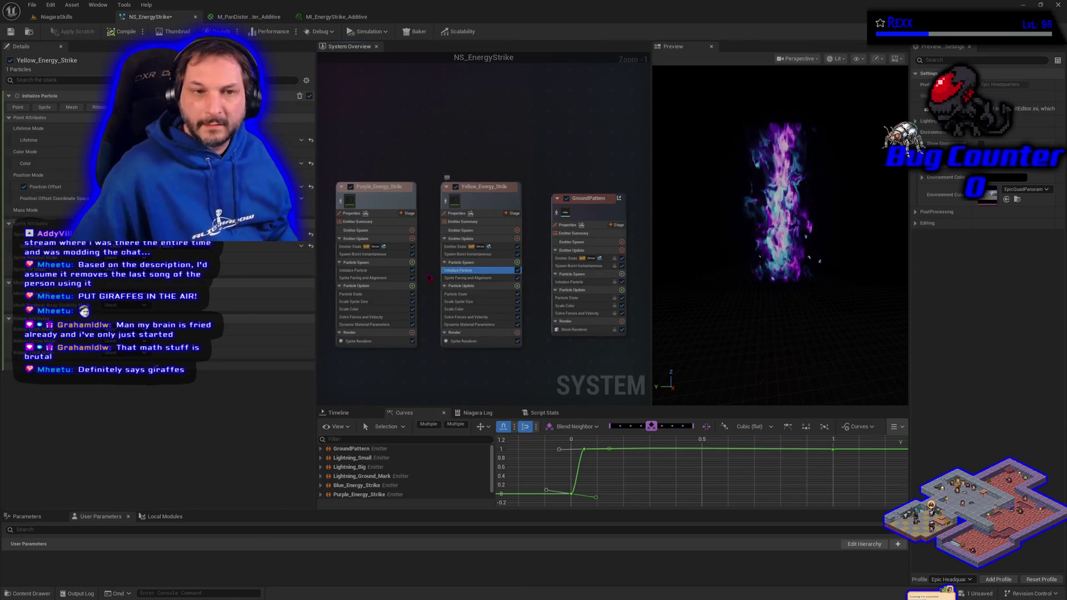
click(172, 163)
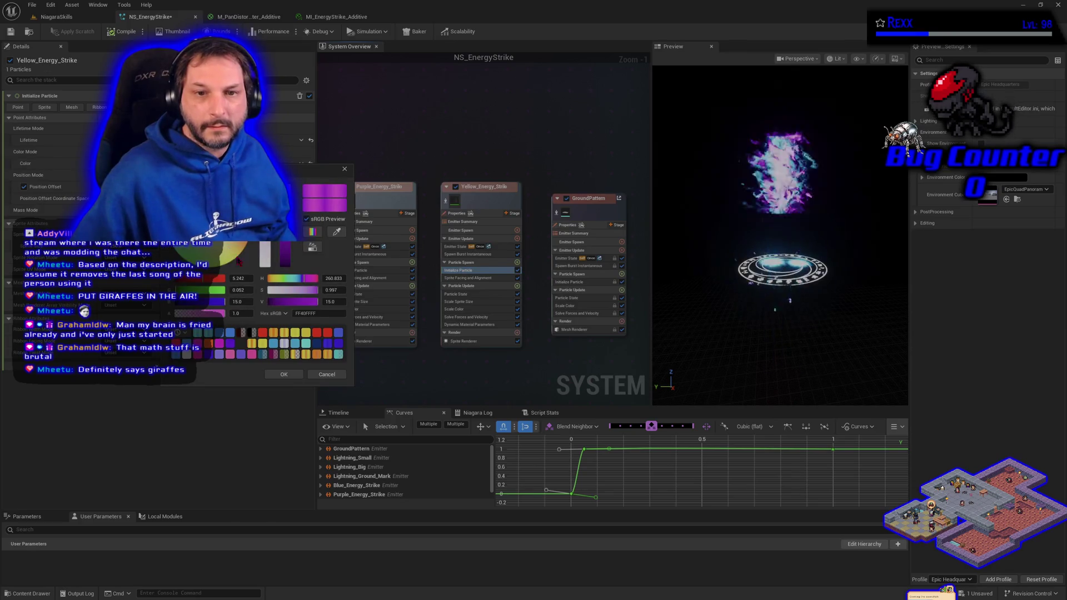
click(238, 257)
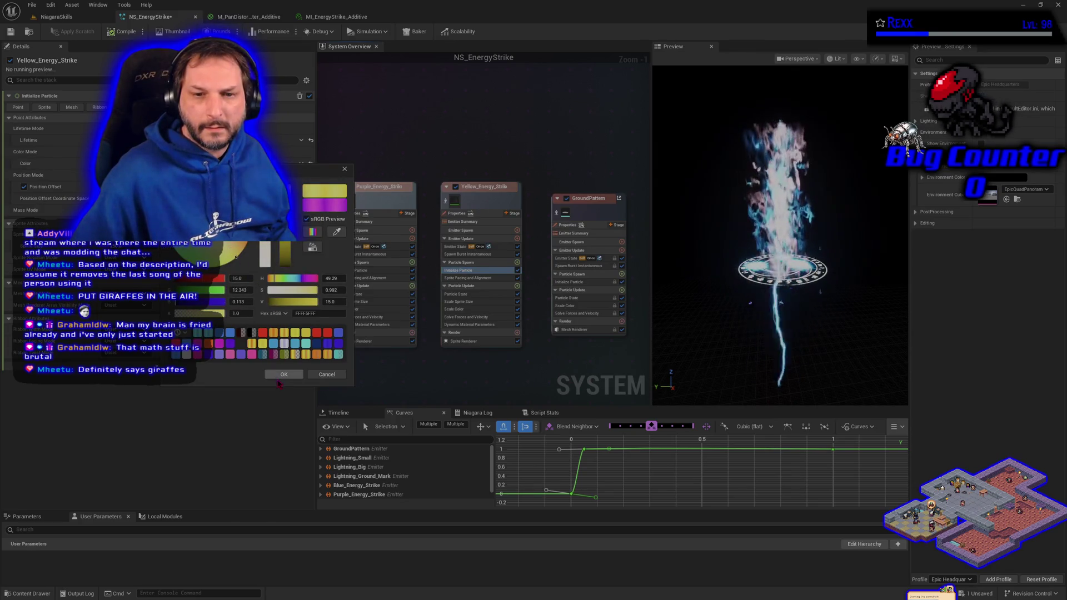
click(281, 377)
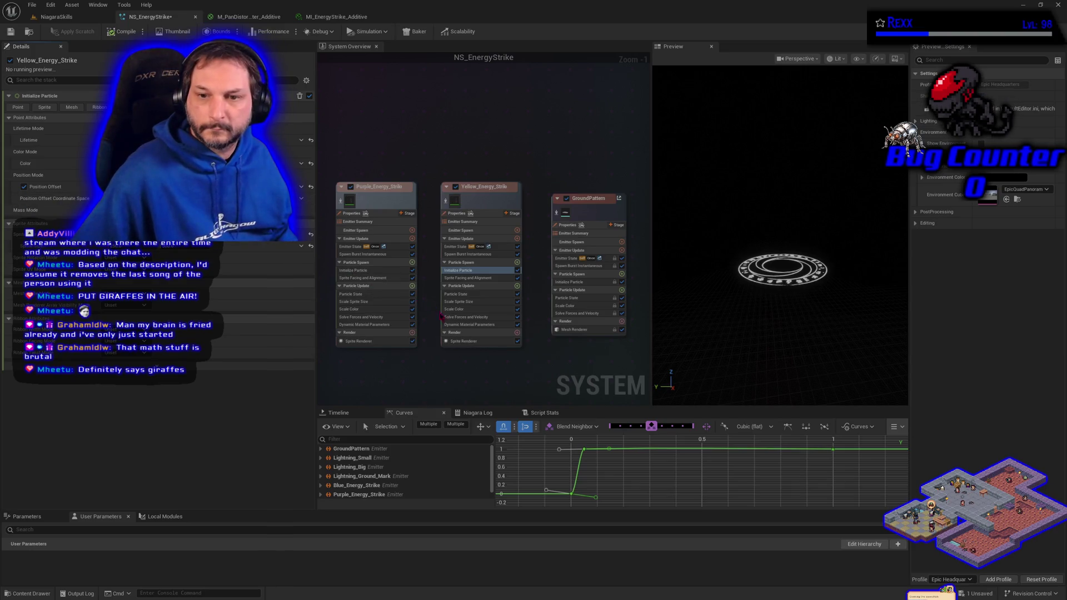
Check Yellow_Energy_Strike's Dynamic Material Parameters, then save NS_EnergyStrike from the File menu
click(465, 327)
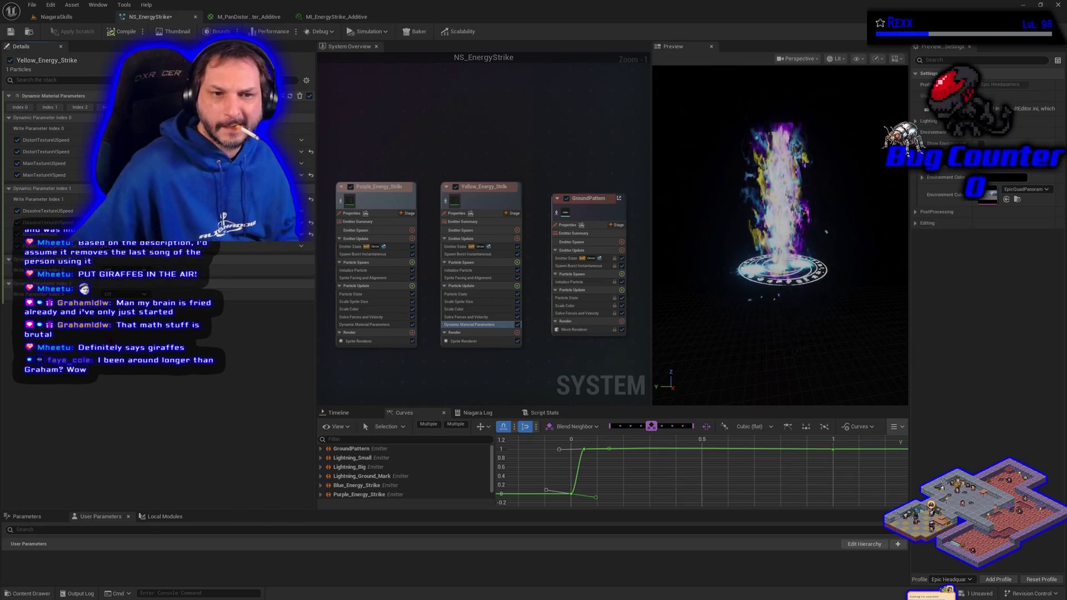
click(32, 4)
click(65, 66)
key(Return)
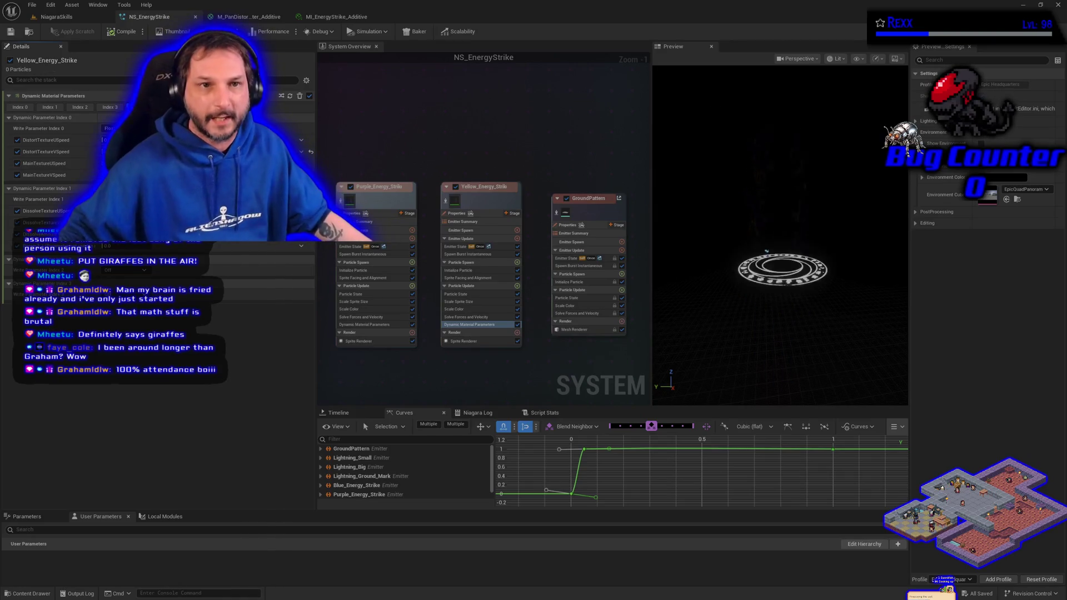
Trigger the Energy Strike from BP_DefaultVFXSpawner6 in NiagaraSkills, then return to NS_EnergyStrike
click(56, 17)
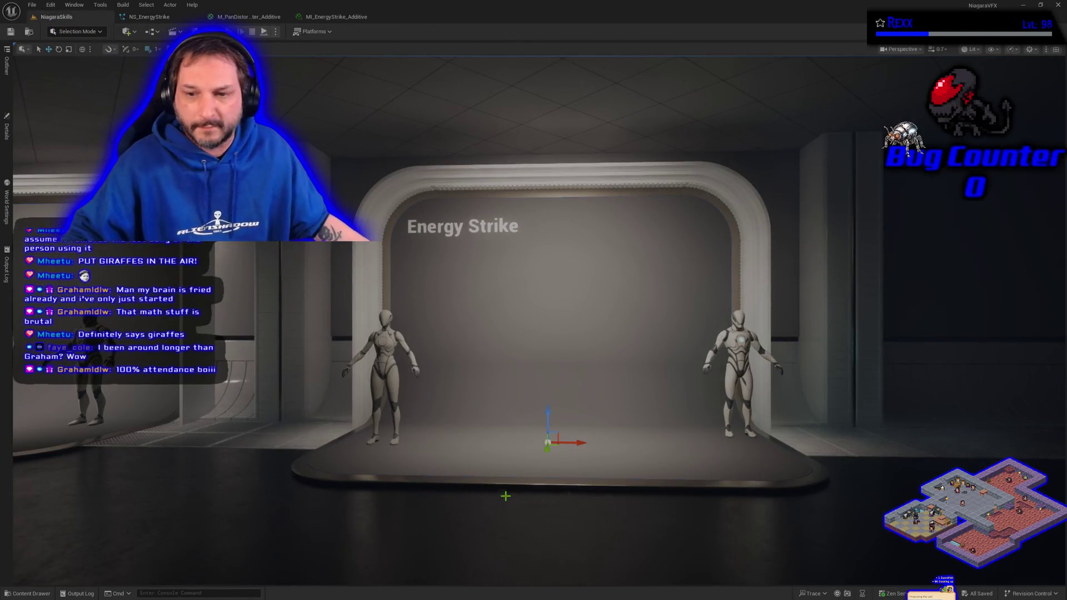
click(7, 130)
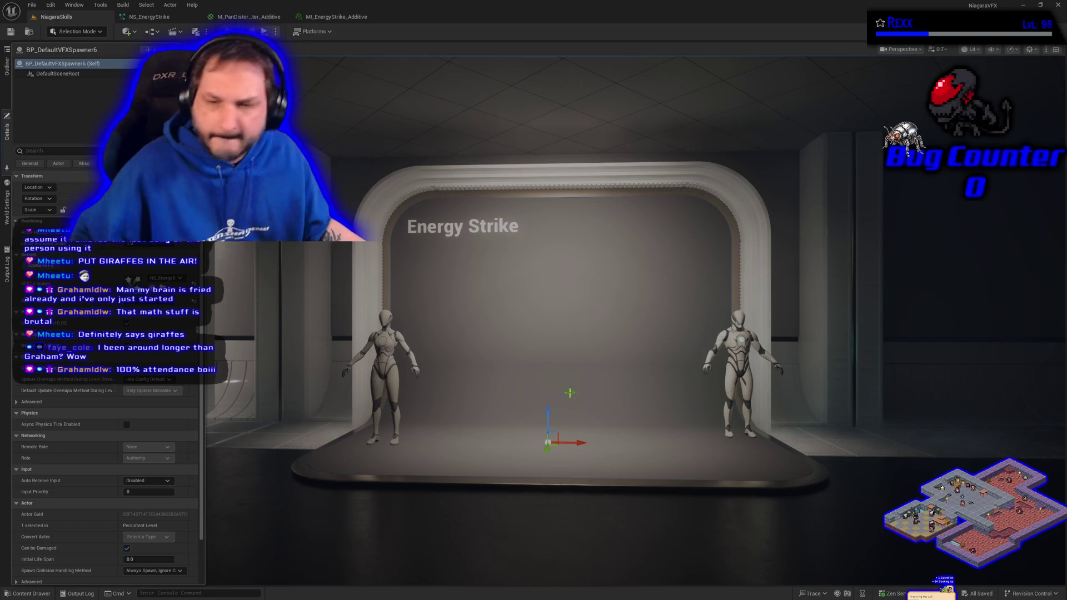
click(63, 274)
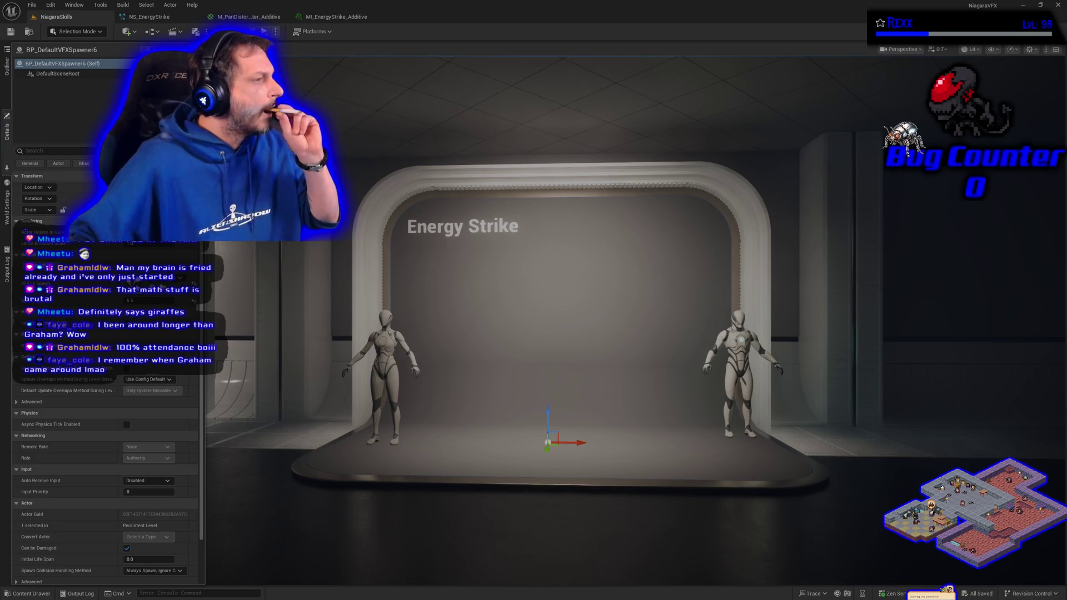
click(138, 17)
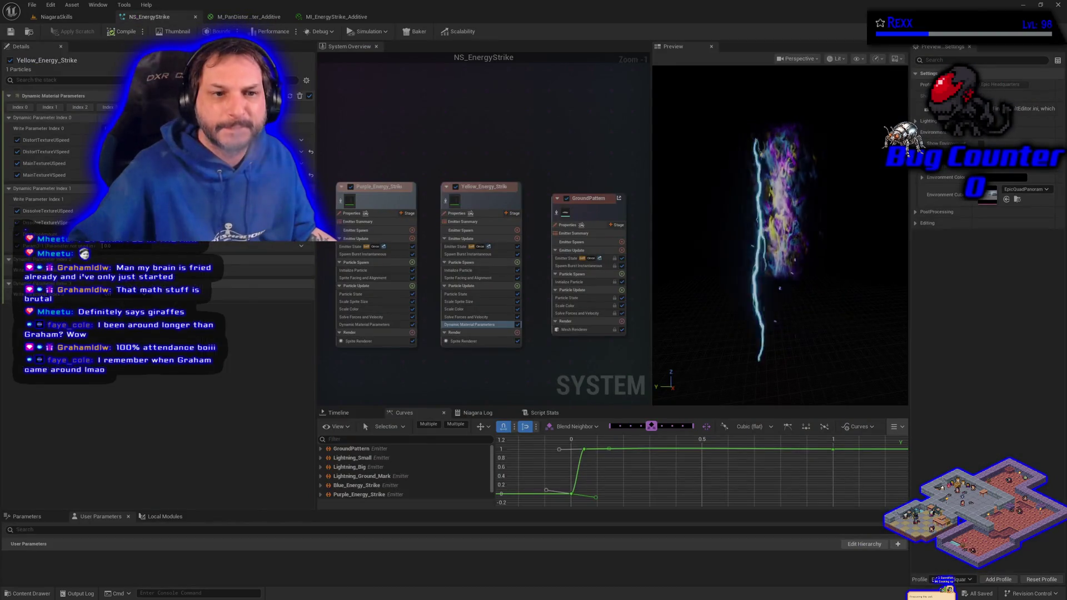
Review Purple and Blue emitters' Initialize Particle settings, then compile and save NS_EnergyStrike
click(369, 271)
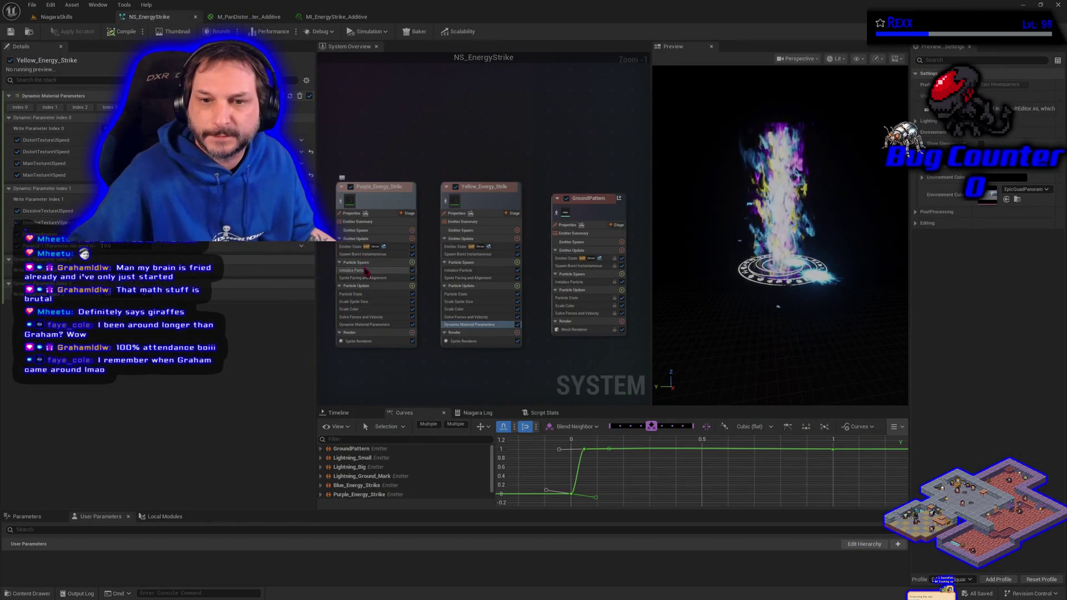
drag(336, 373, 489, 362)
click(401, 258)
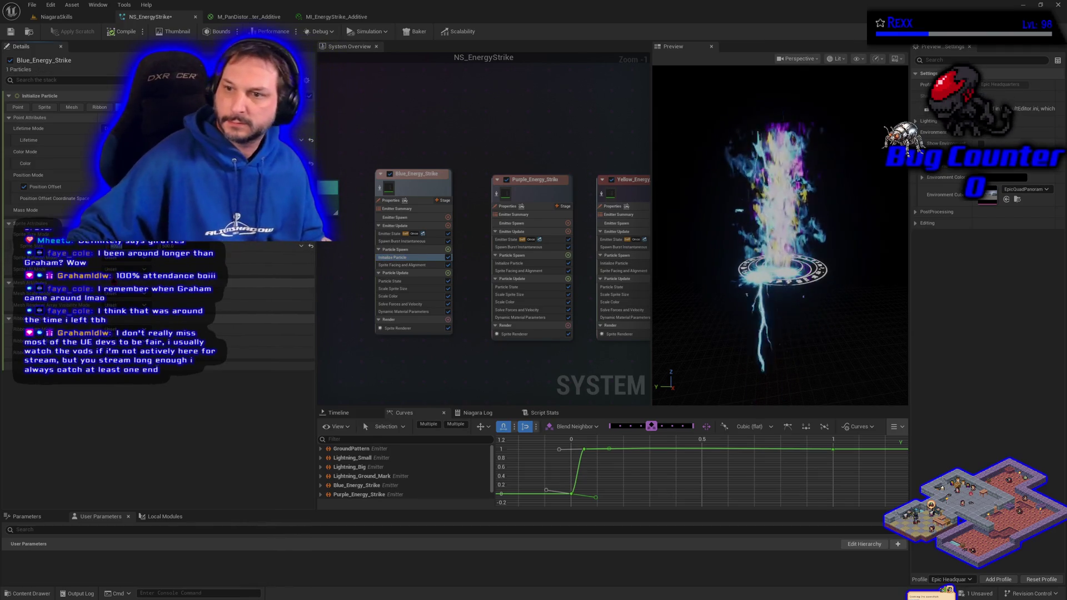
click(132, 33)
click(10, 32)
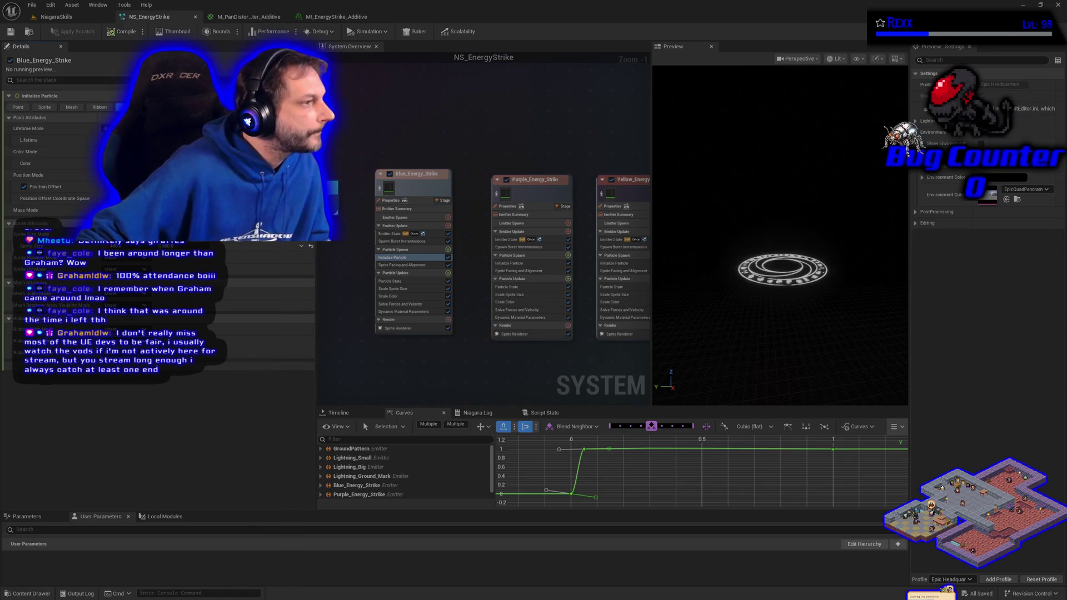
click(510, 264)
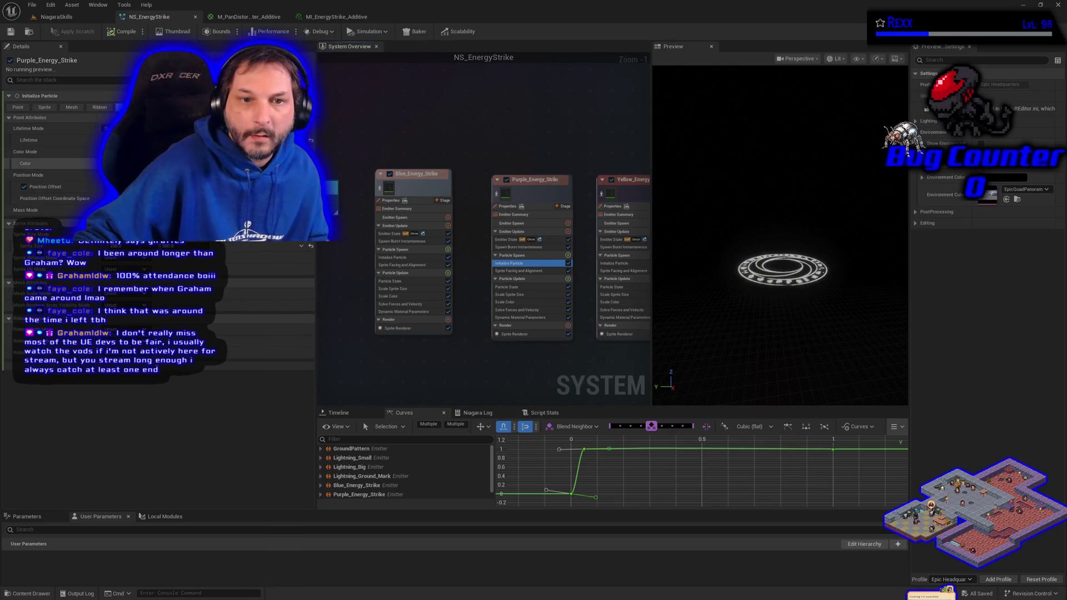
Open the Color Picker for Purple_Energy_Strike's magenta particle colour
click(167, 163)
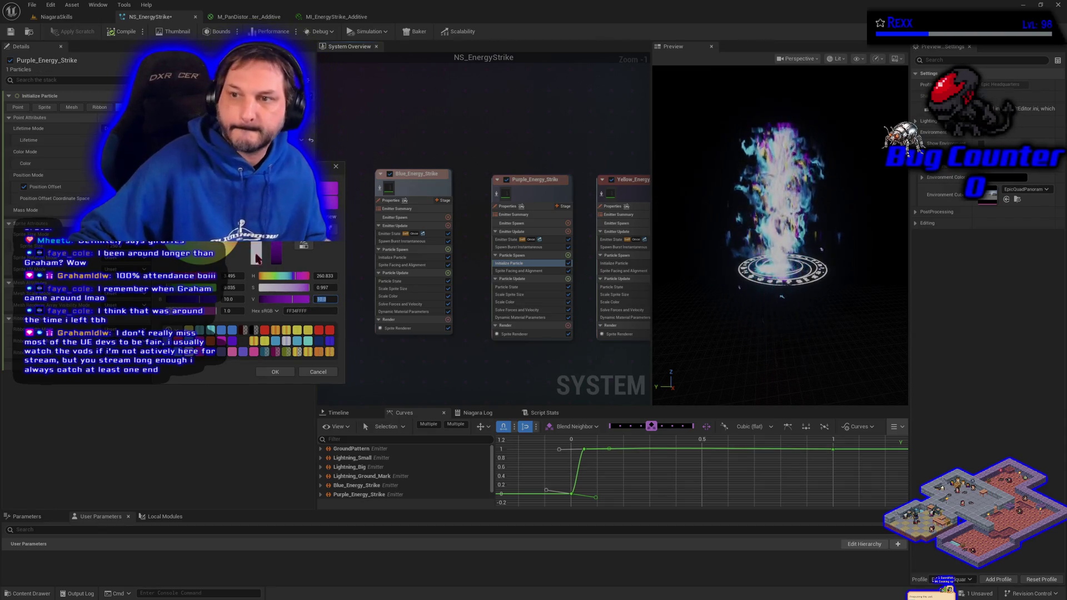
click(11, 32)
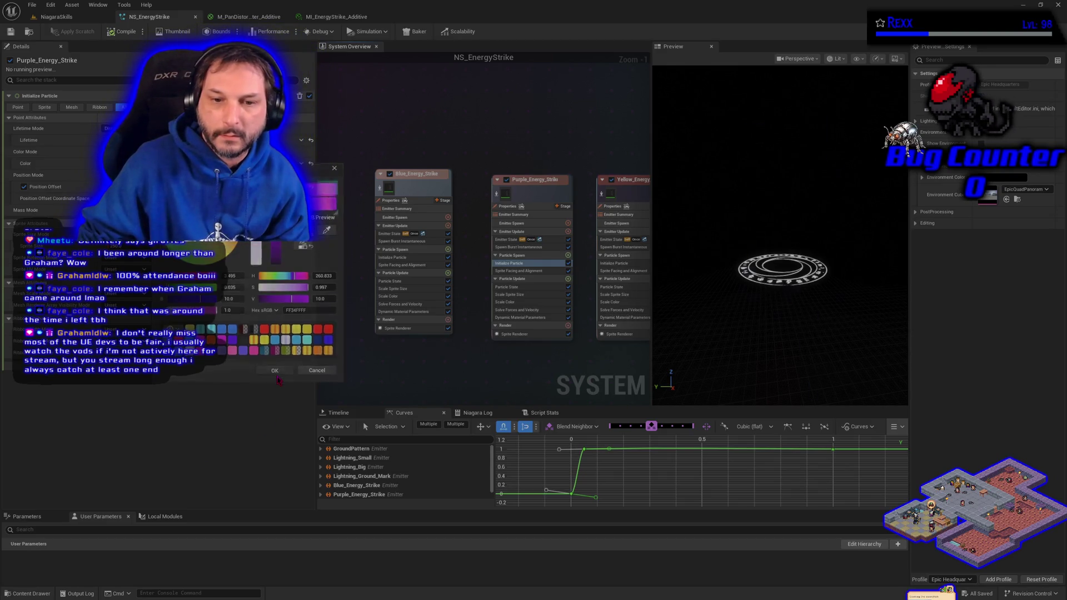
Accept the adjusted magenta-purple colour for Purple_Energy_Strike's particles
click(276, 373)
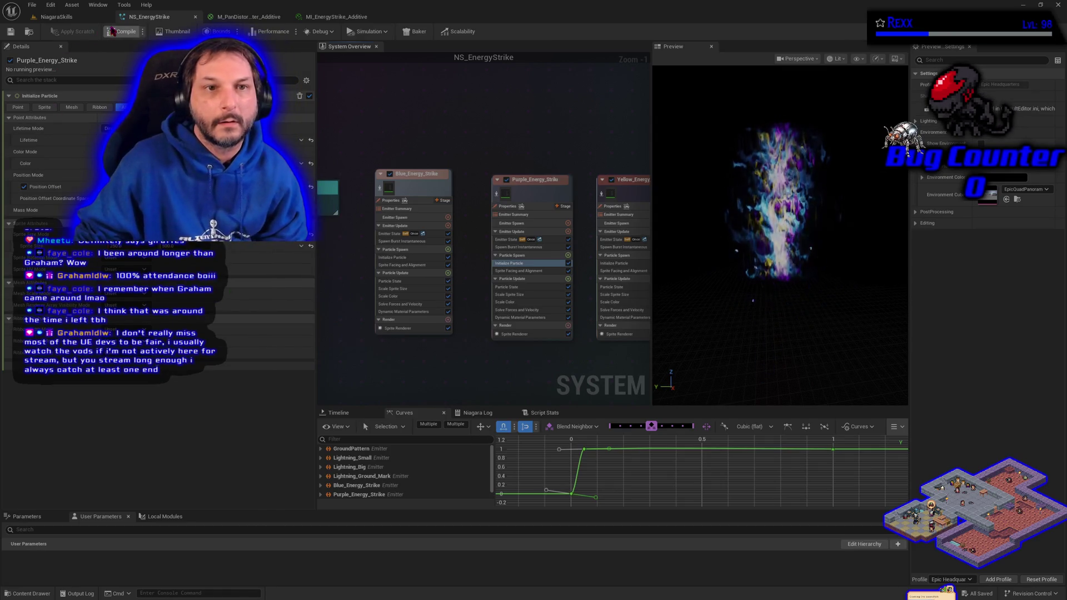
Save all modified assets, then bring the yellow energy strike emitter into view
click(32, 4)
click(72, 55)
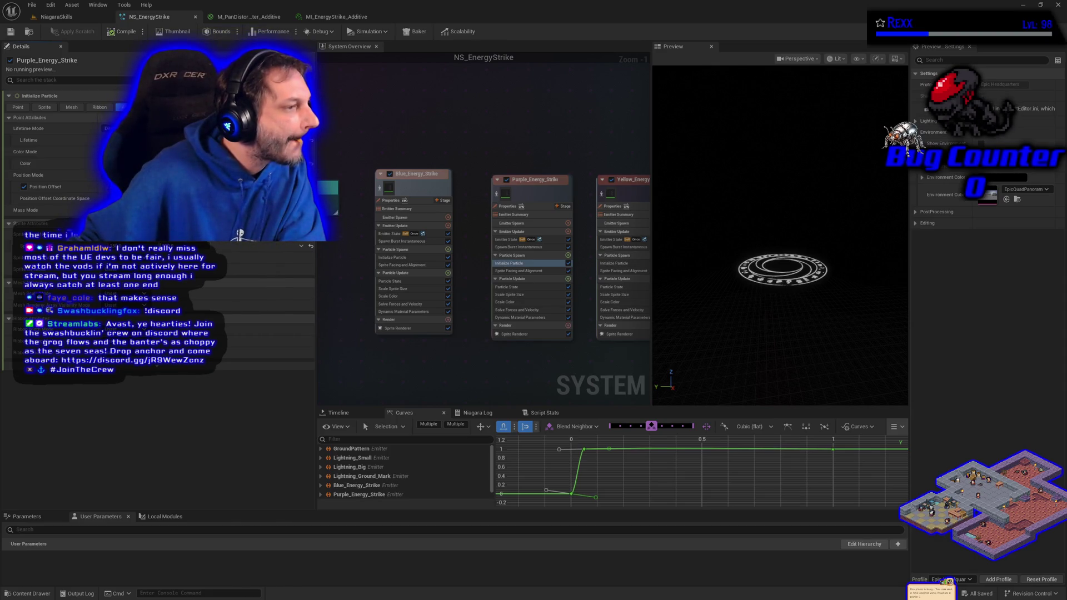
drag(553, 359, 471, 348)
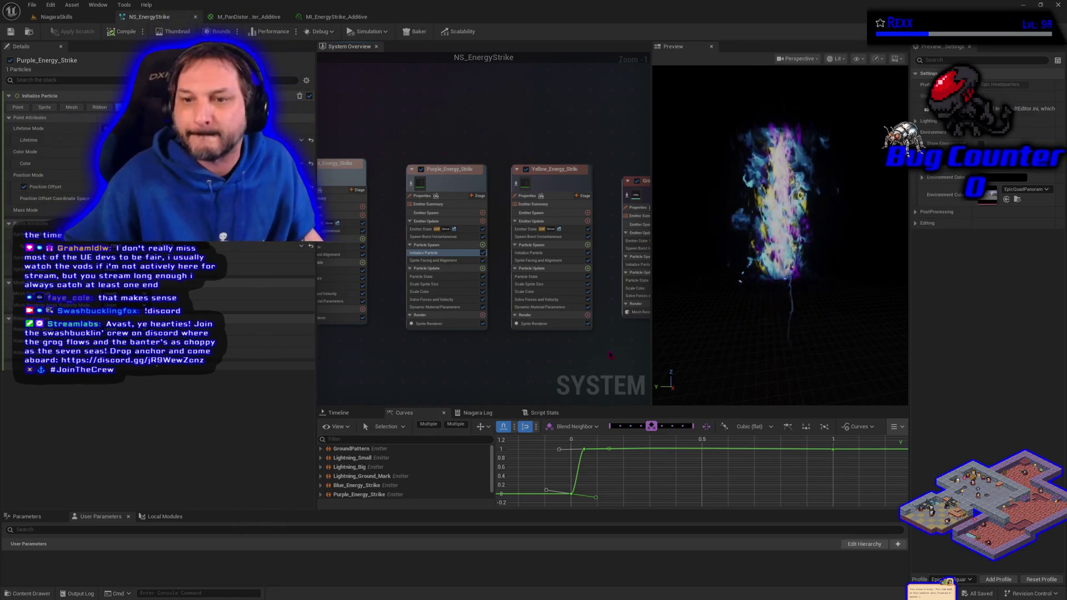
Select Yellow_Energy_Strike's Initialize Particle module
click(558, 253)
Lower the yellow particle colour's V brightness from 15 to 10 and confirm it
click(167, 163)
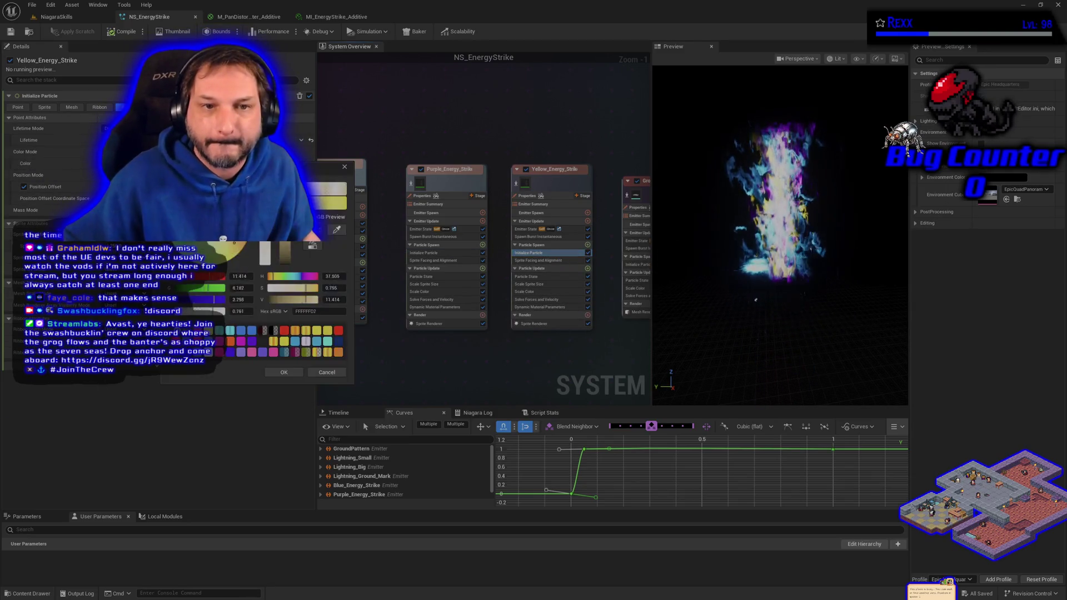
double_click(334, 300)
text(10)
key(Return)
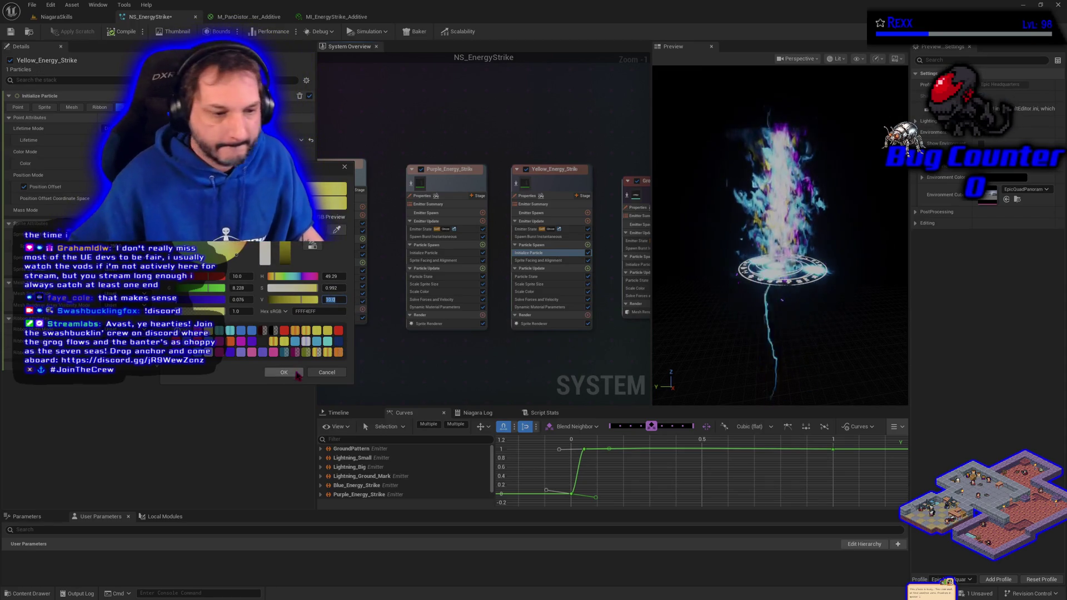
click(283, 373)
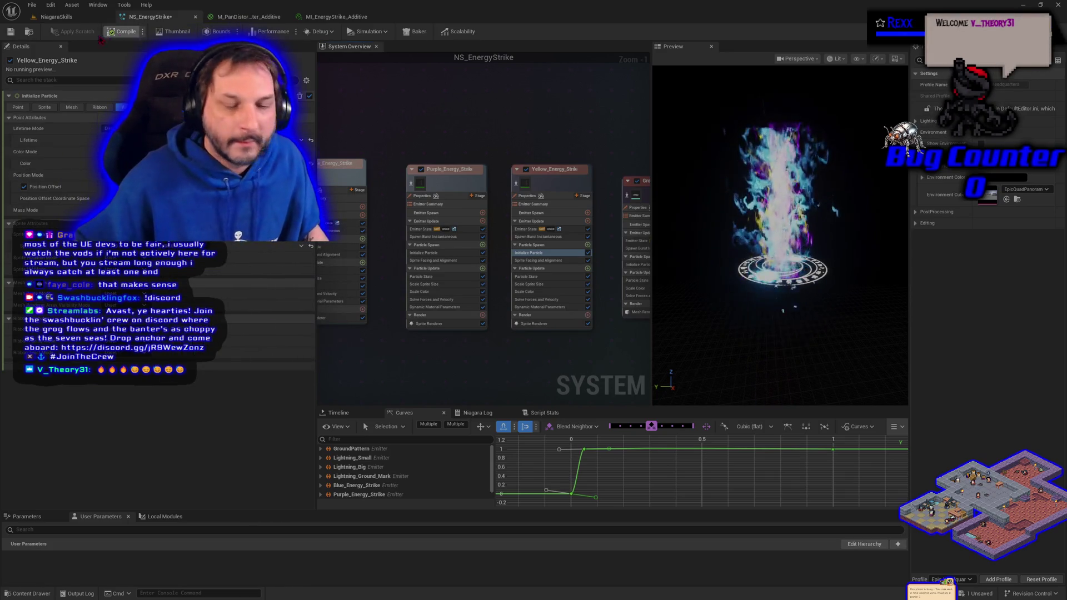
Save NS_EnergyStrike with its new colour and pan the System Overview to the GroundPattern emitter
click(15, 32)
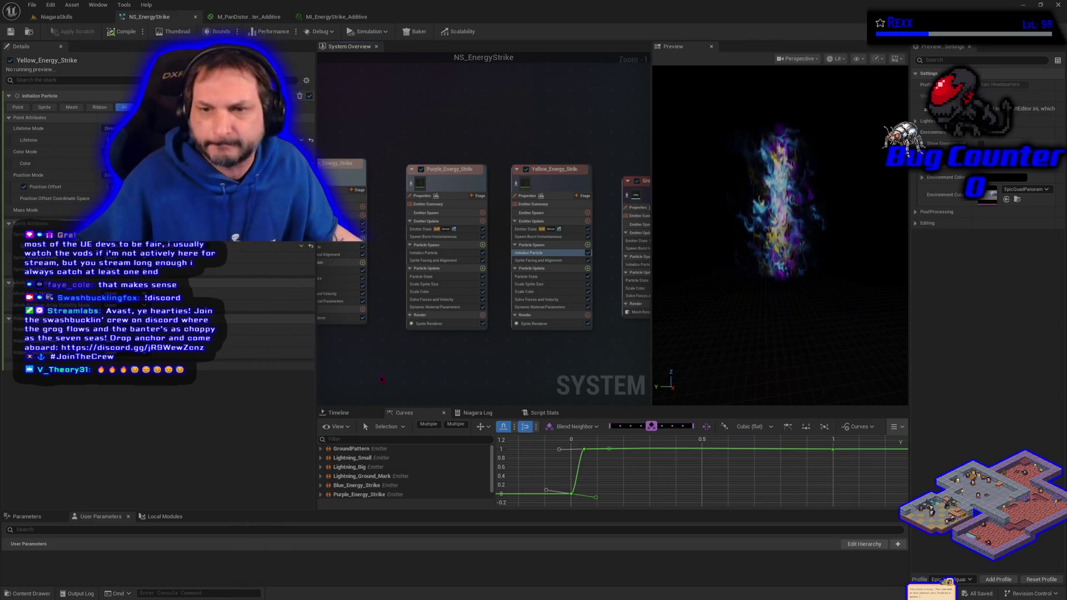
mouse_move(534, 380)
mouse_down()
mouse_move(451, 354)
mouse_move(494, 360)
mouse_up()
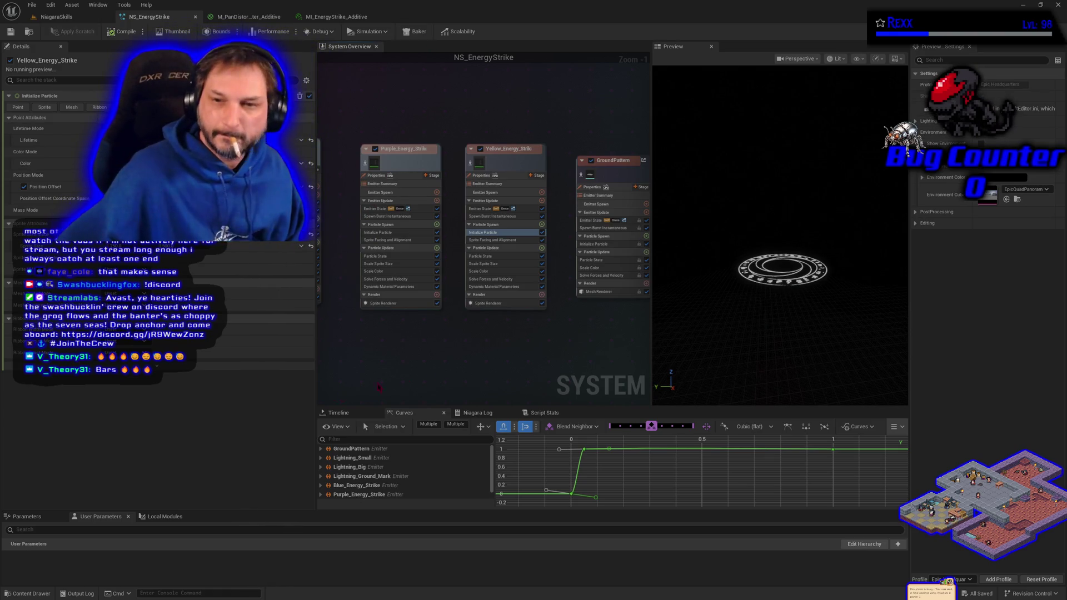
Switch to the NiagaraSkills level and inspect the Energy Strike spawner BP_DefaultVFXSpawner6's details
click(56, 16)
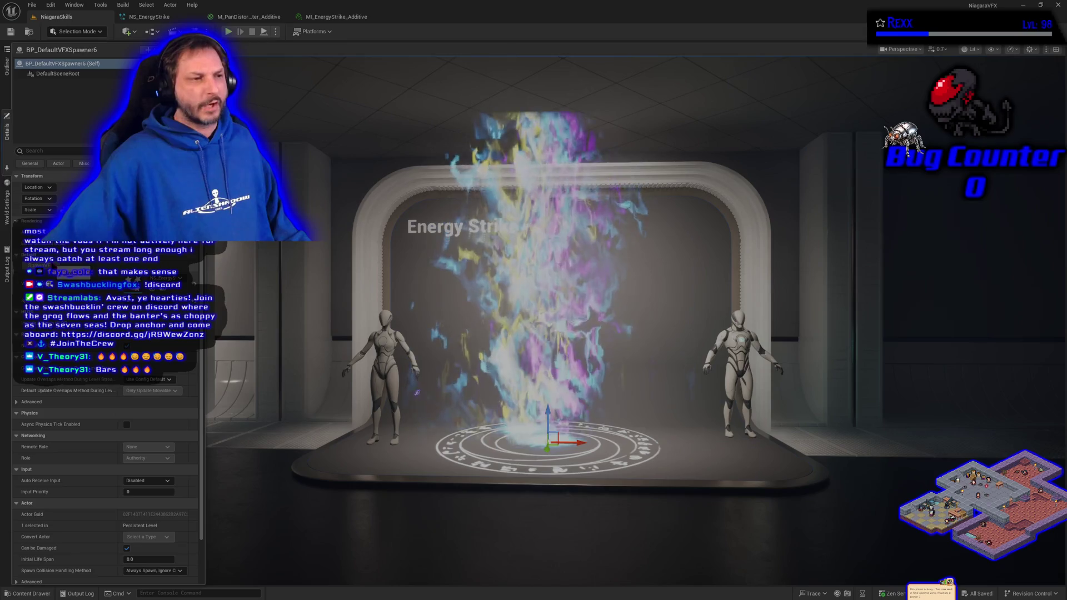
click(400, 371)
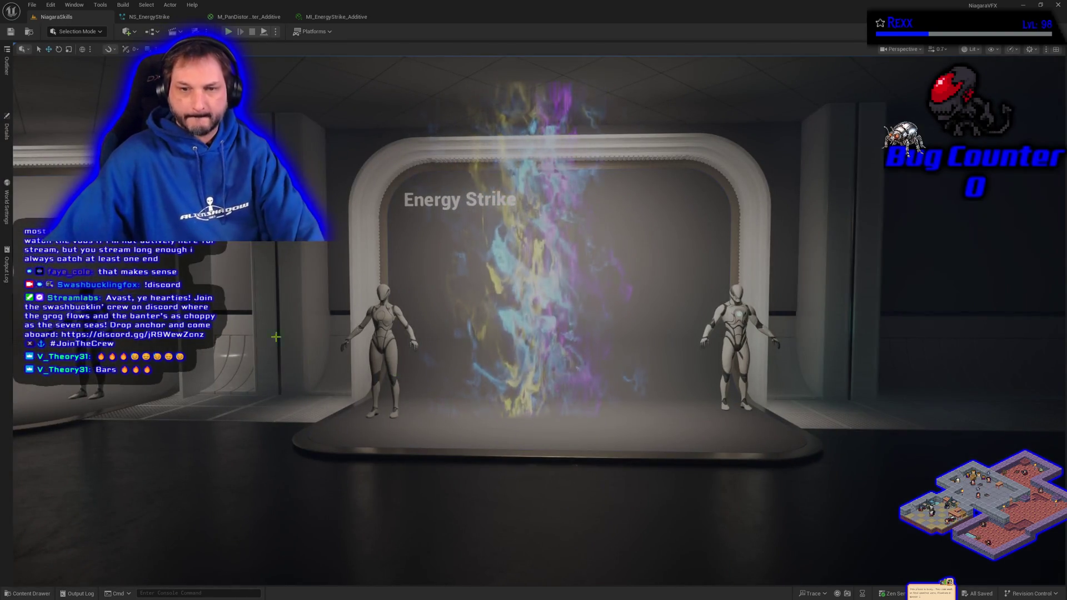
click(7, 127)
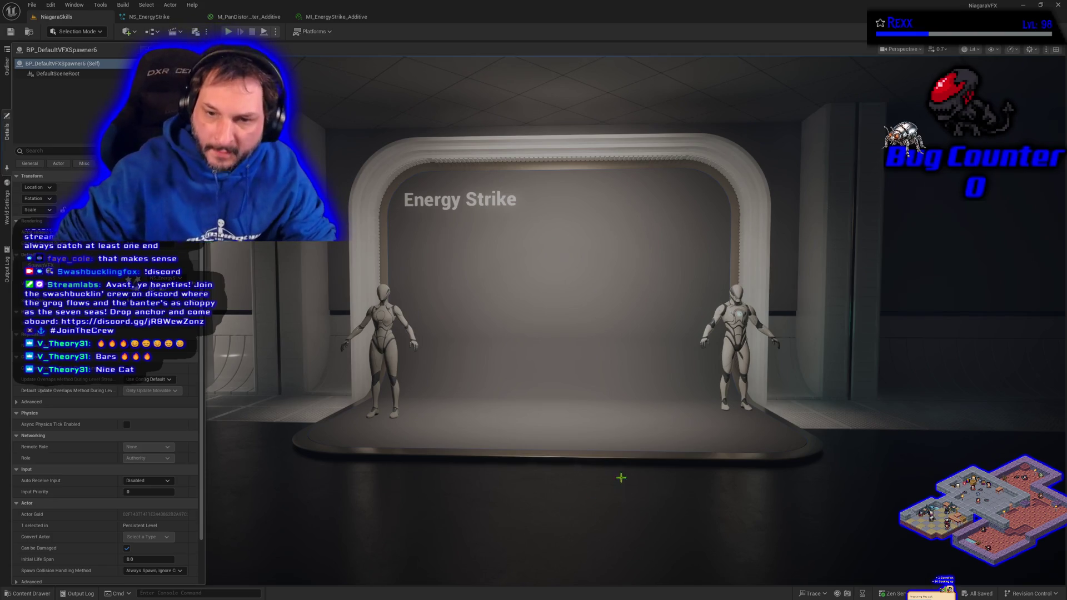
mouse_move(683, 439)
mouse_down()
mouse_move(611, 383)
mouse_move(493, 331)
mouse_move(682, 439)
mouse_up()
Fly the camera over the Portal stage toward the Hit Impact bay, then start Play In Editor
scroll(534, 311, up, 2)
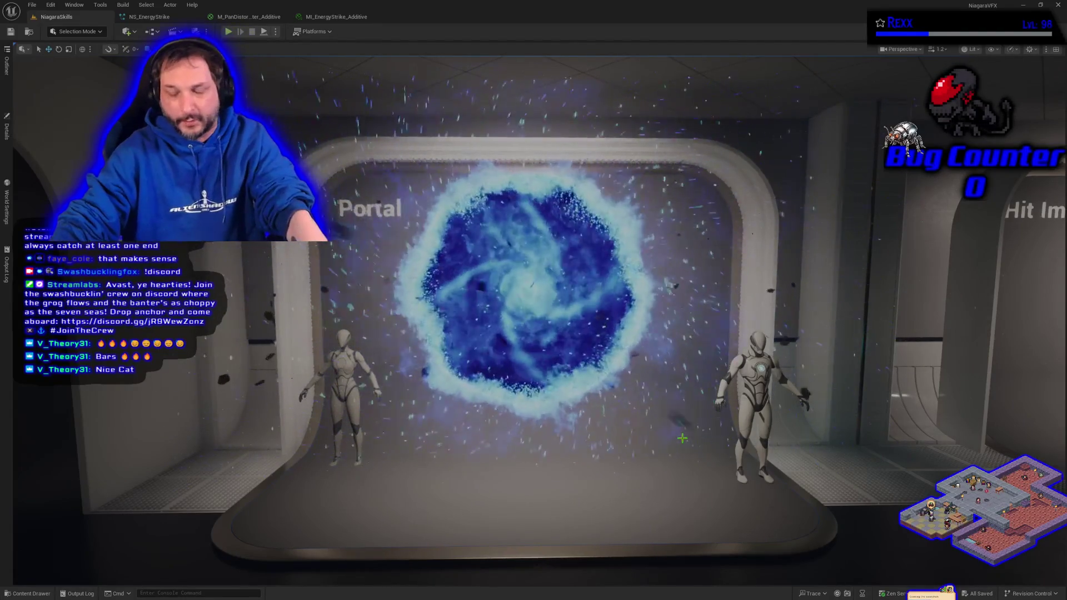
drag(668, 428, 669, 440)
scroll(539, 483, up, 2)
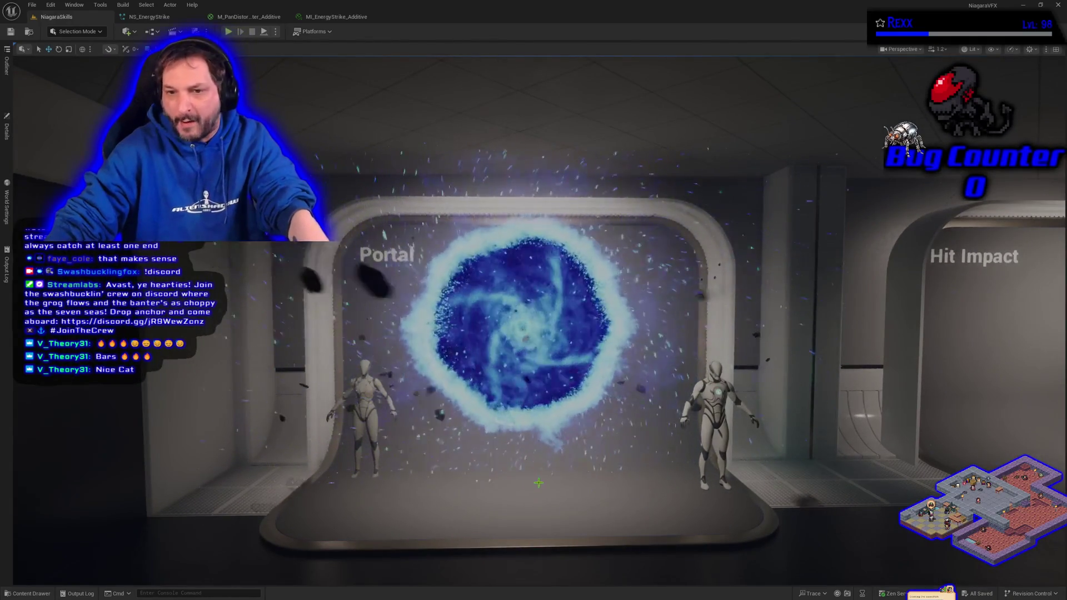
mouse_move(542, 481)
mouse_down()
mouse_move(611, 482)
mouse_move(678, 448)
mouse_move(645, 447)
mouse_move(706, 450)
mouse_move(644, 451)
mouse_up()
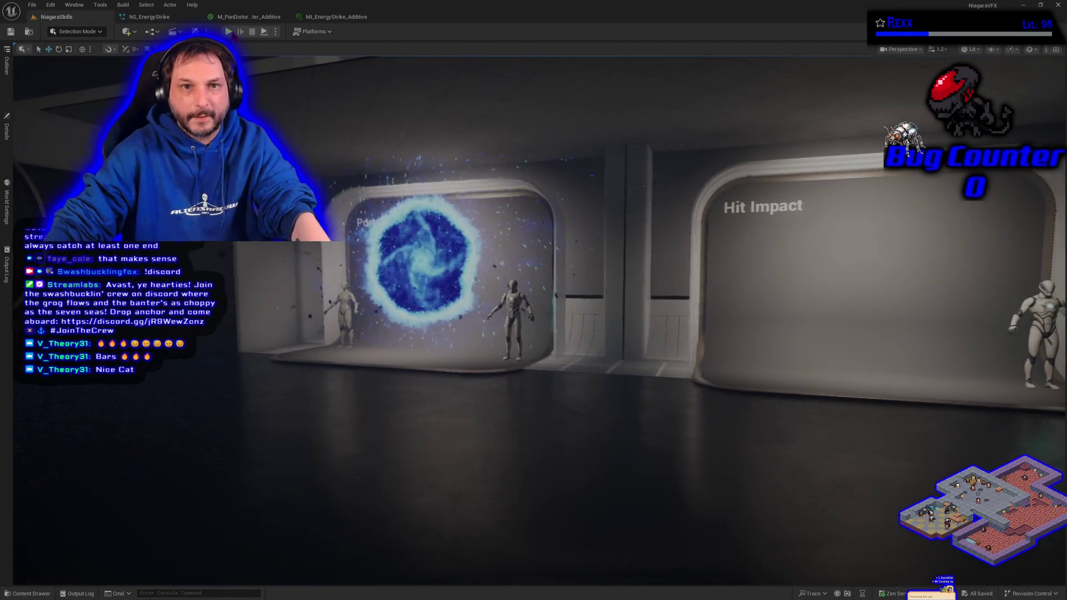
key(alt+p)
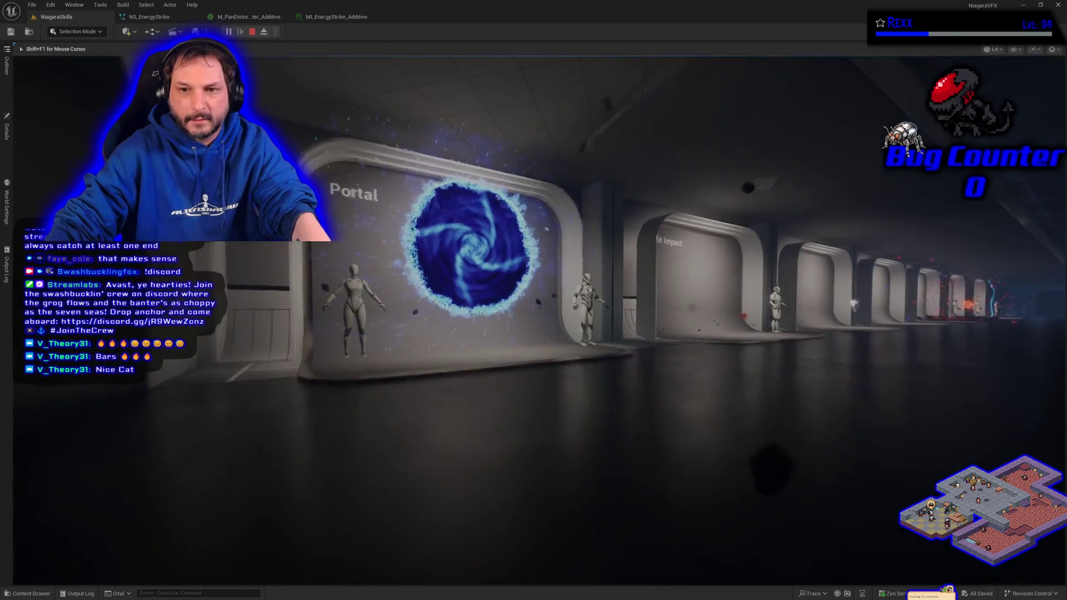
Walk the player through the Hit Impact bay to the Laser Attack booth, then end the play session
key(w)
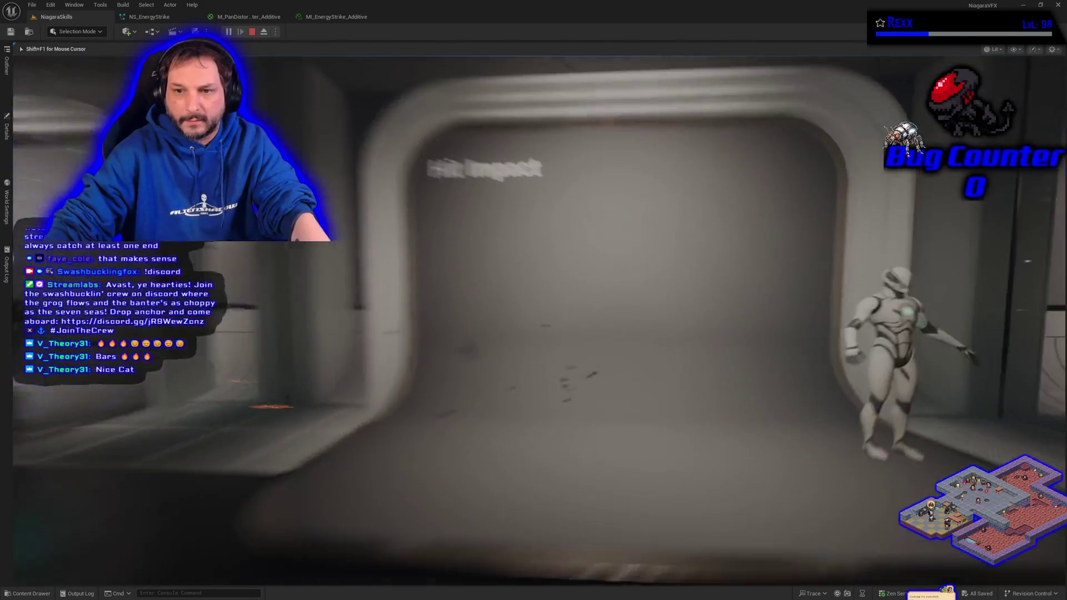
key(w)
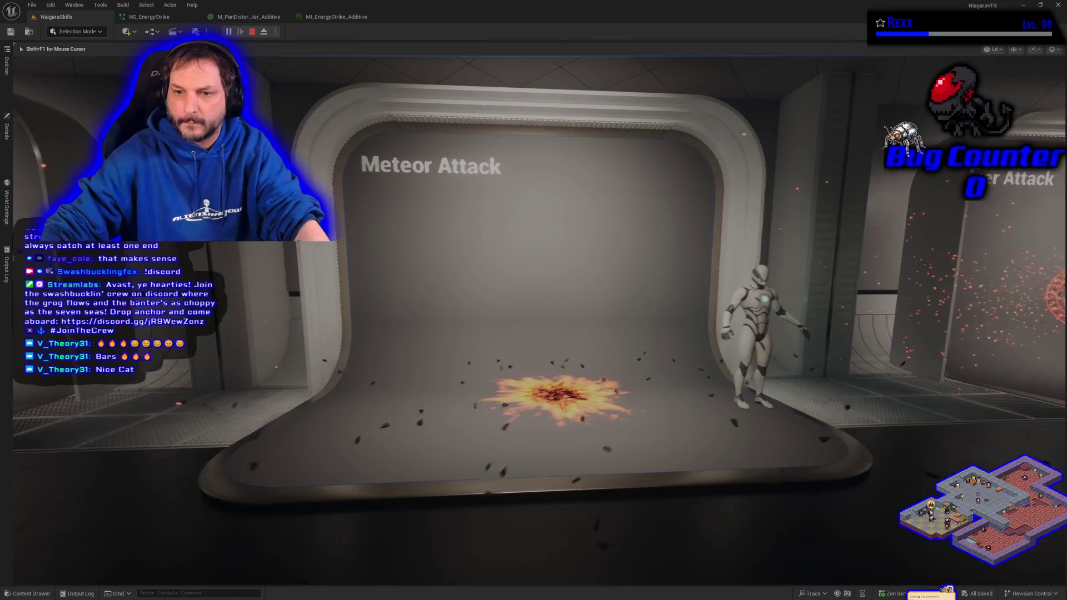
key(d)
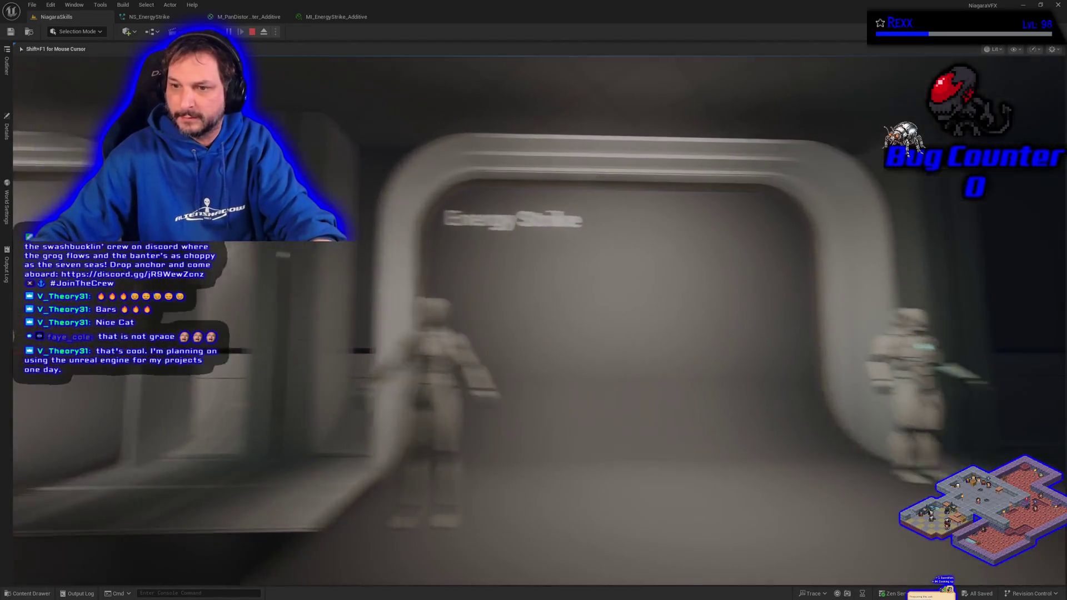
key(Escape)
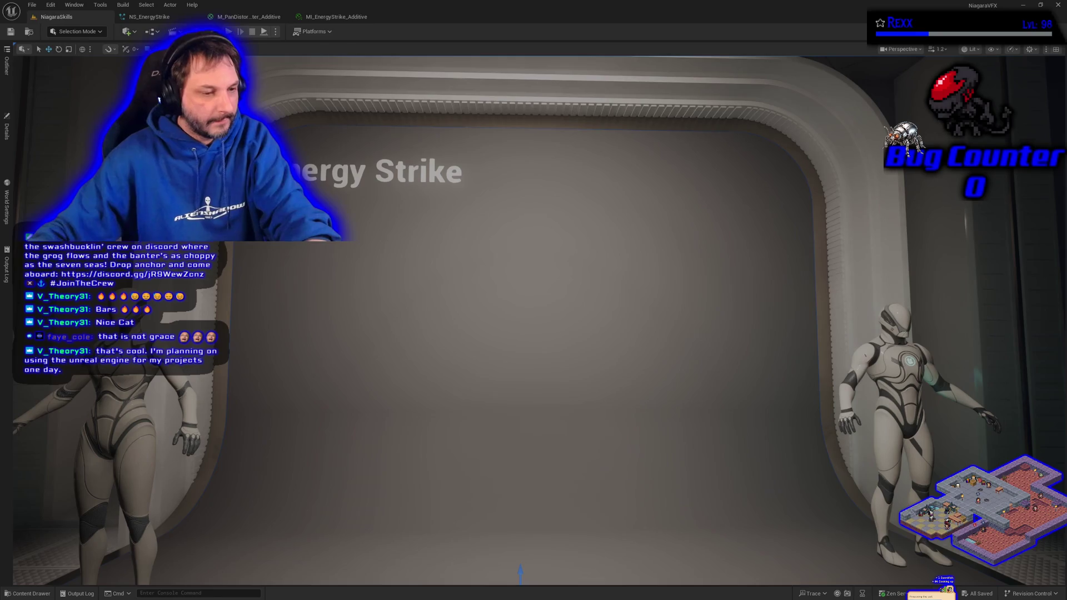
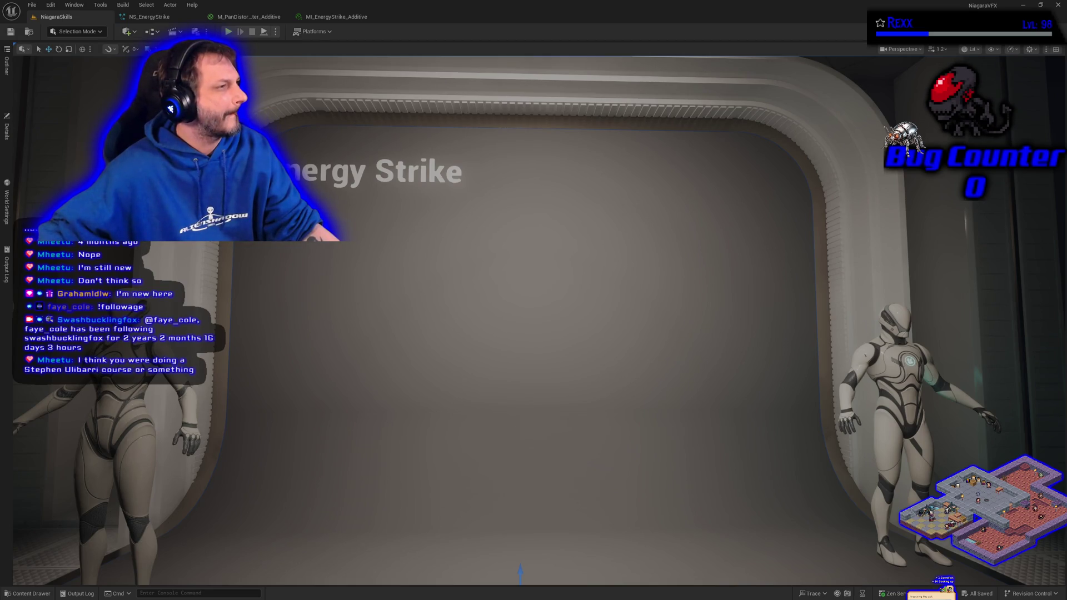
Bring a Chrome window with a new tab in front of the Unreal editor
key(alt+Tab)
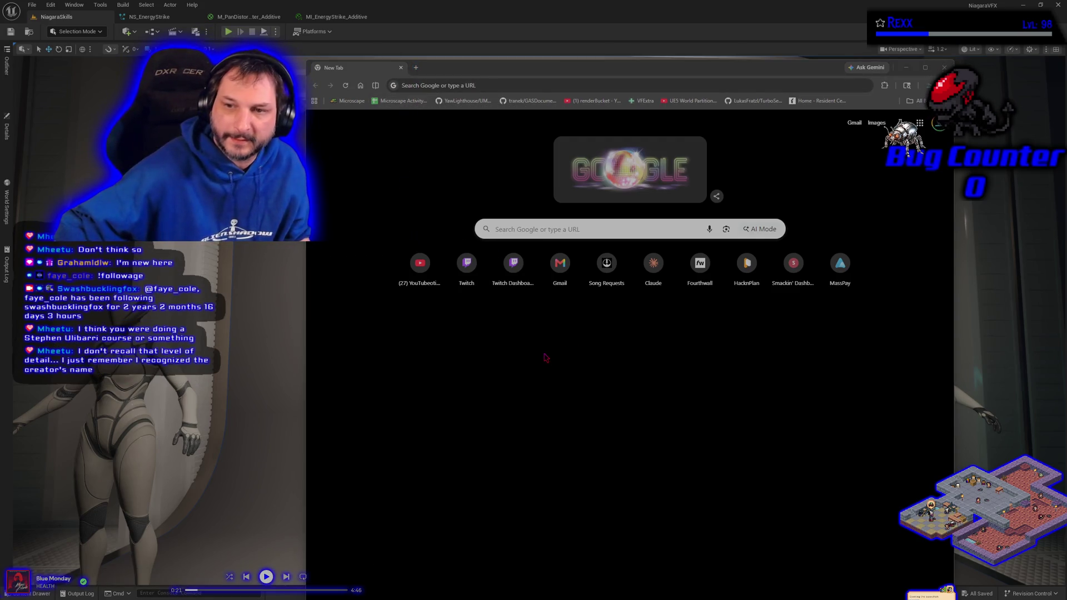
Search Google for 'aura udemy', then refine the query to 'aura udemy ue5 gas'
click(519, 230)
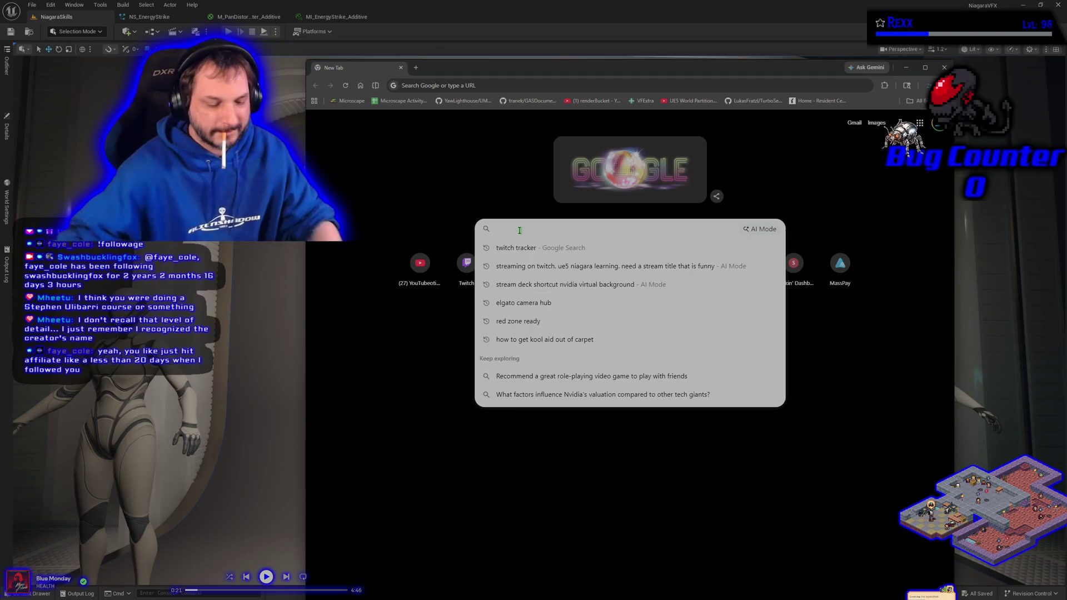
text(aura udemy)
key(Return)
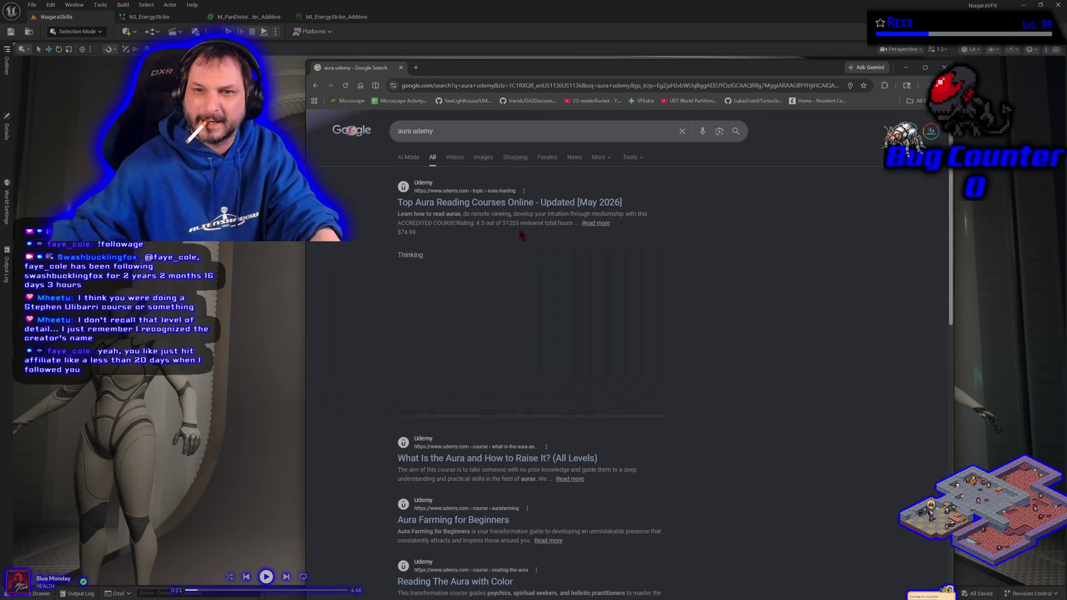
click(466, 134)
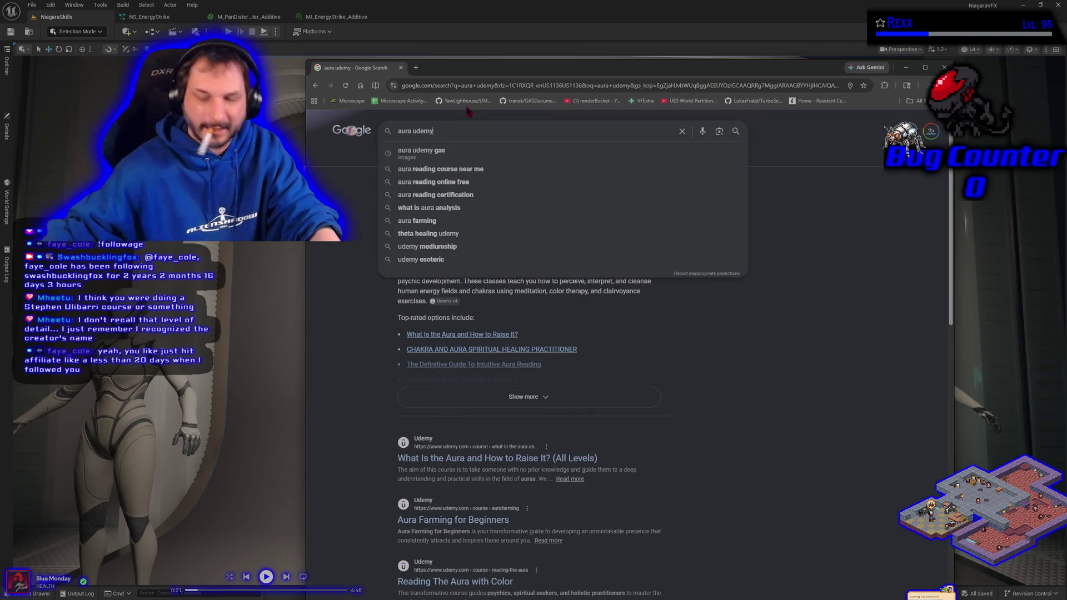
text( u)
text(e5 gas)
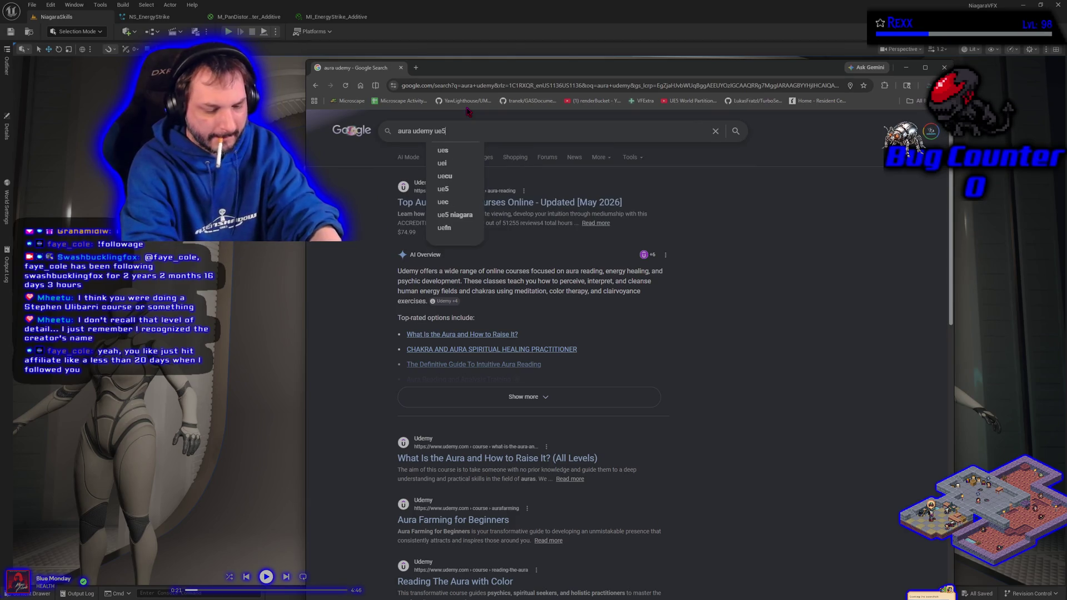
key(Return)
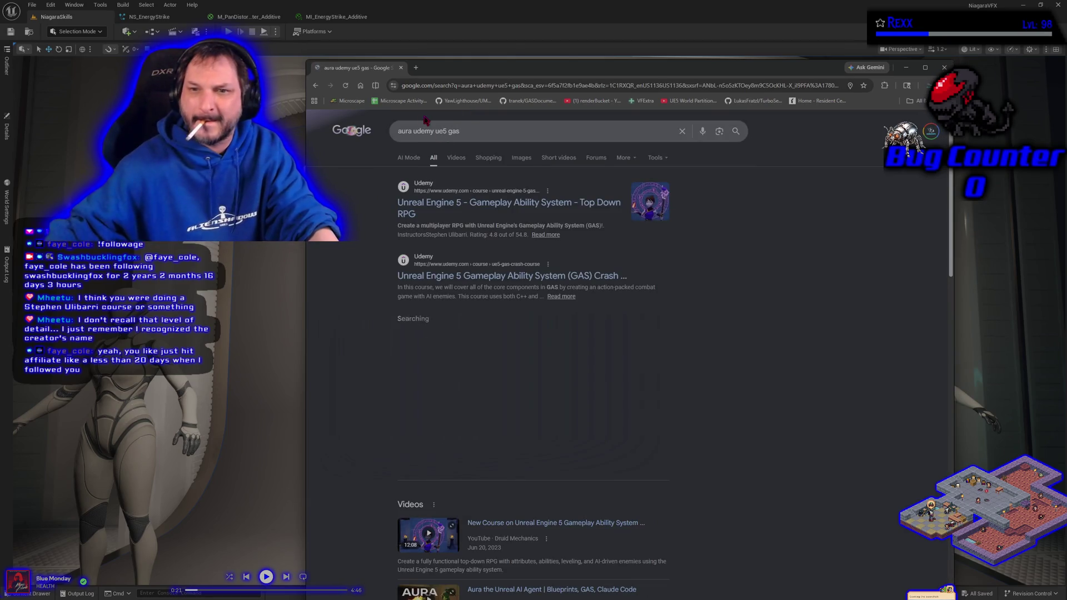
Check the Udemy GAS course page, then preview it from the Google Images results
click(662, 208)
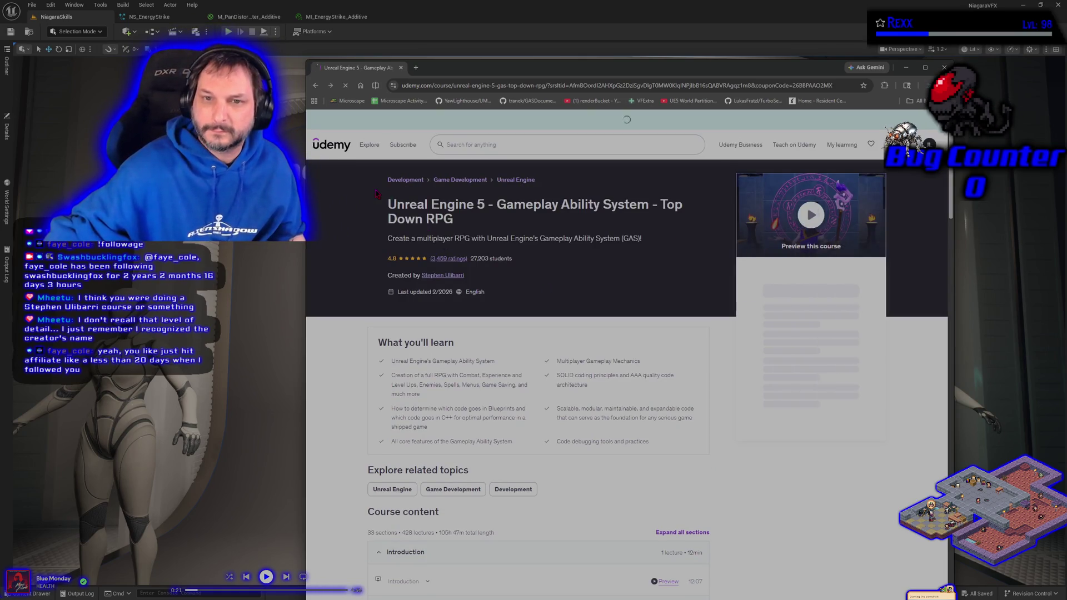
key(alt+Left)
click(511, 161)
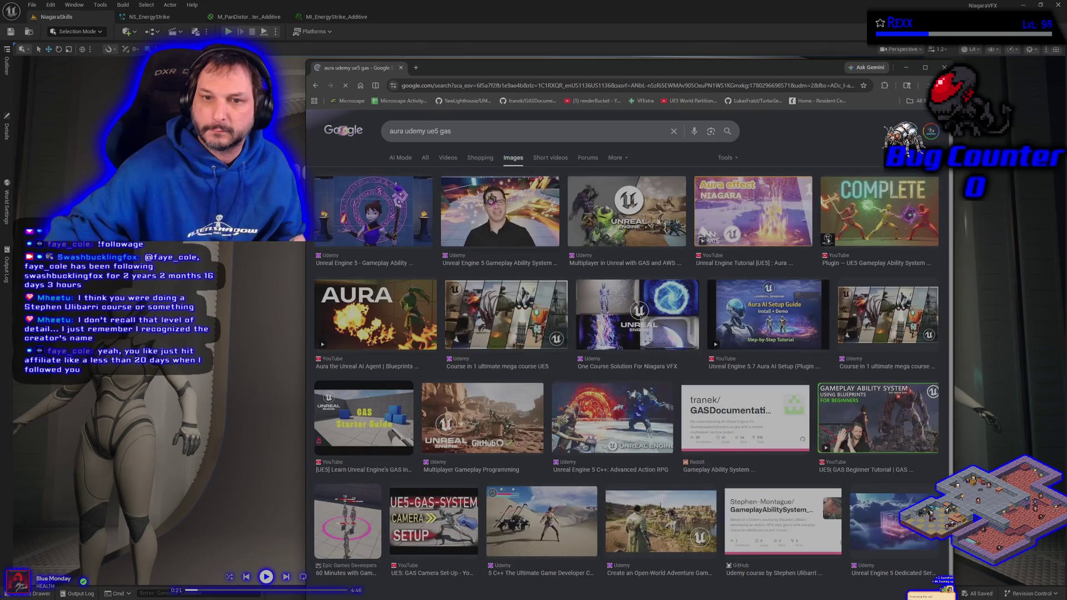
click(382, 200)
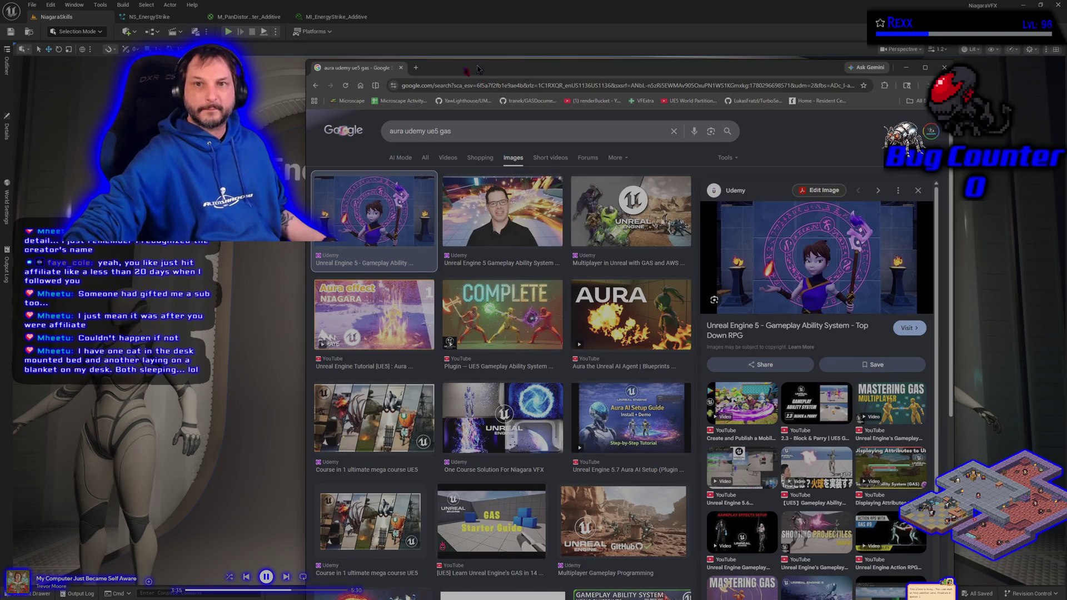
Switch from Chrome back to the Unreal editor's NiagaraSkills level viewport
key(alt+Tab)
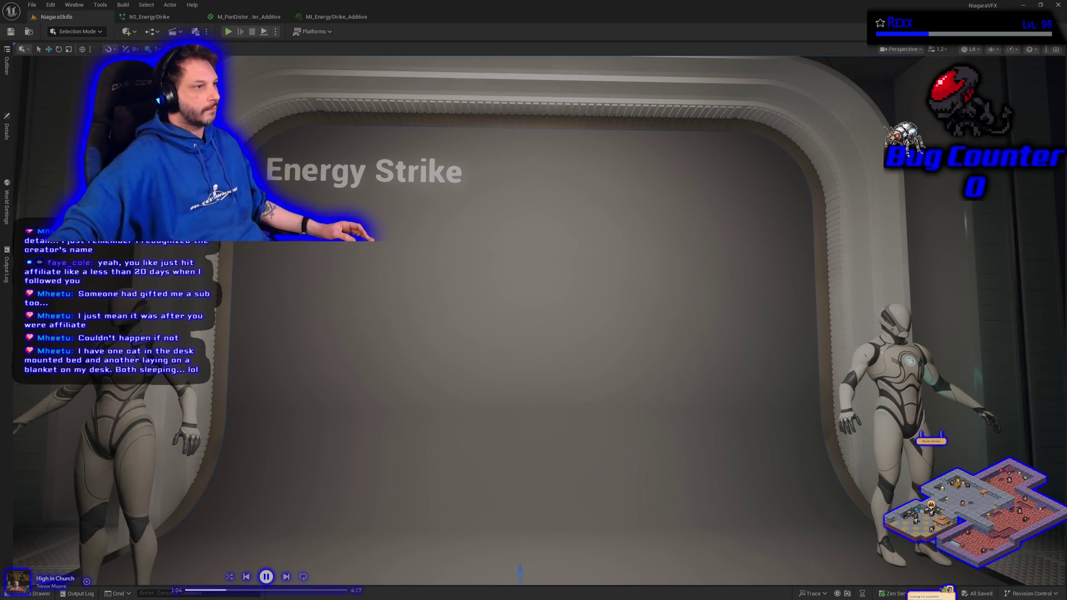
Bring up NS_EnergyStrike and select Purple_Energy_Strike's Initialize Particle module
click(149, 16)
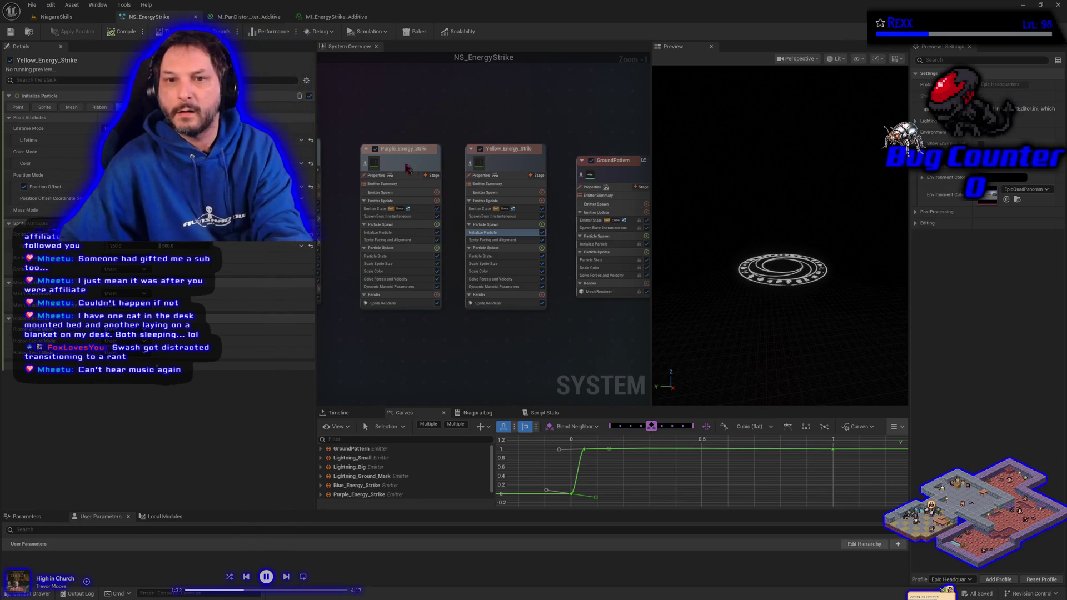
click(398, 233)
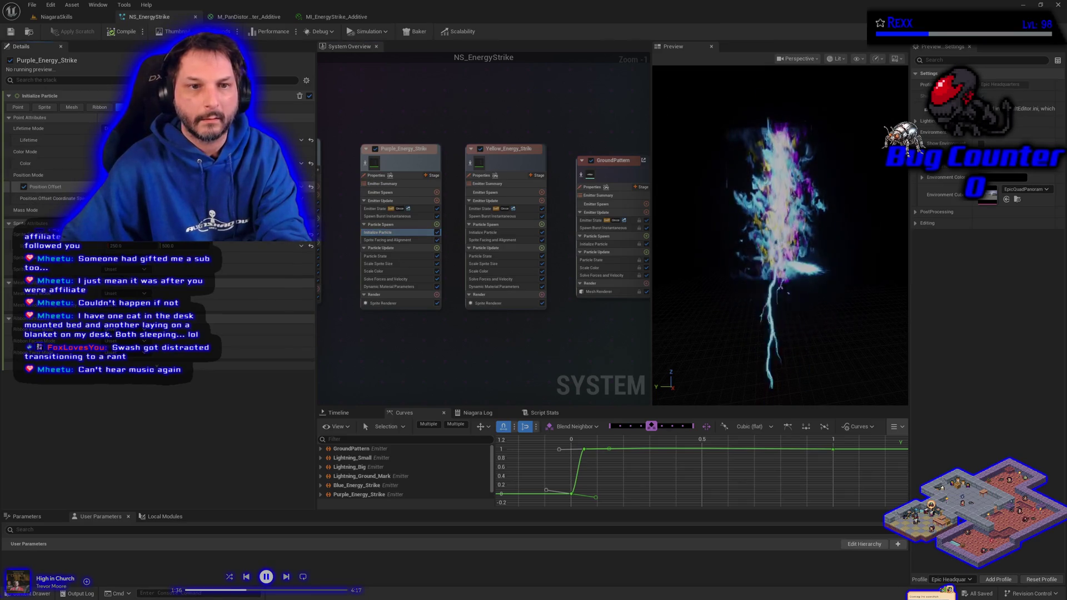
Change the Purple_Energy_Strike Initialize Particle Position Offset setting in Details
click(54, 198)
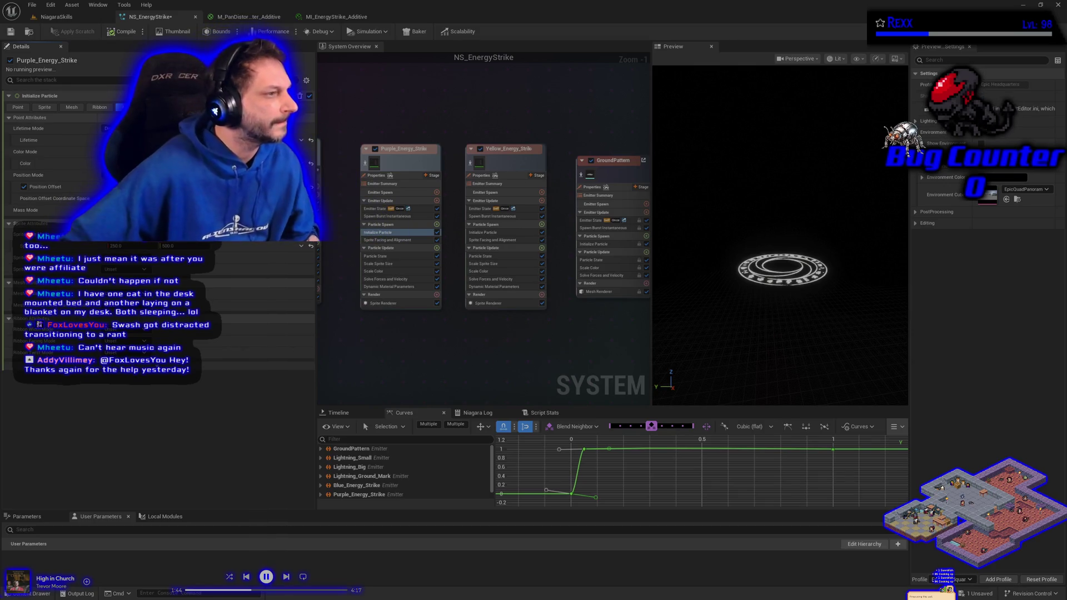
Tune Yellow_Energy_Strike's Initialize Particle, save NS_EnergyStrike, and return to the NiagaraSkills level
click(494, 233)
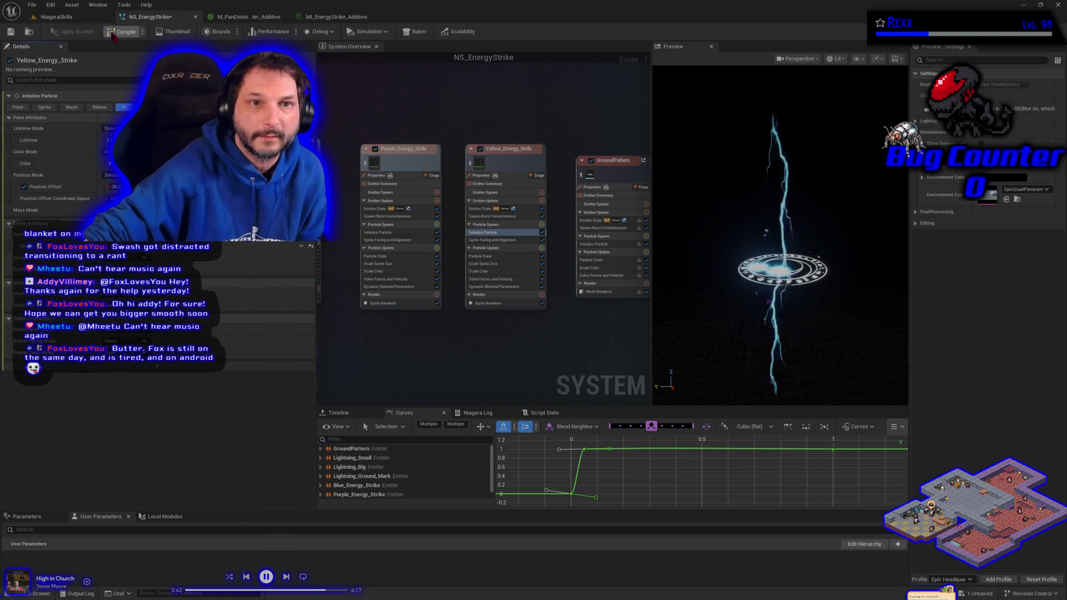
click(12, 32)
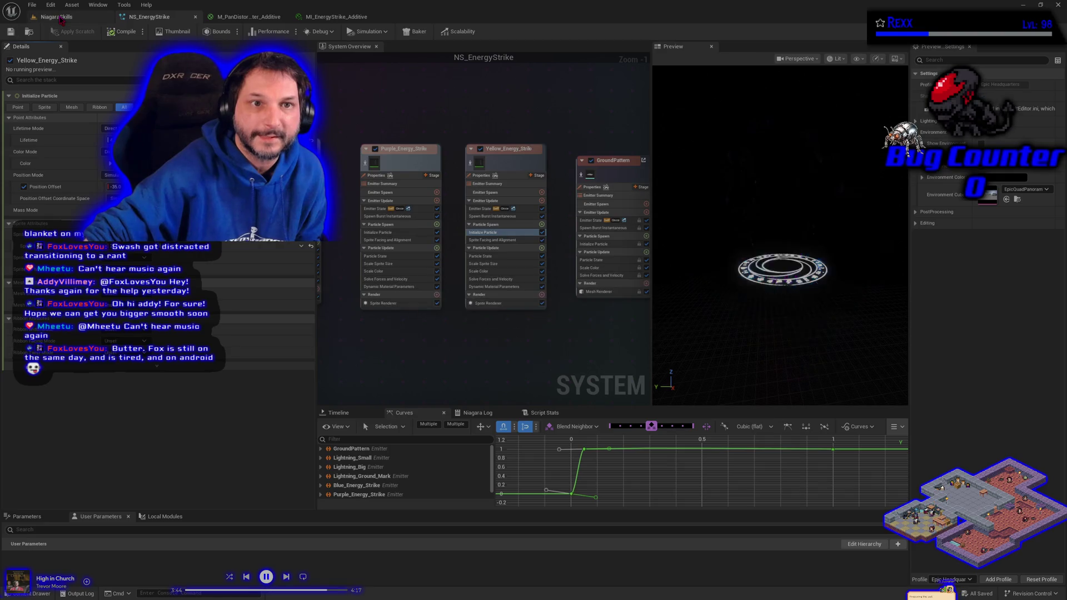
click(58, 17)
click(6, 128)
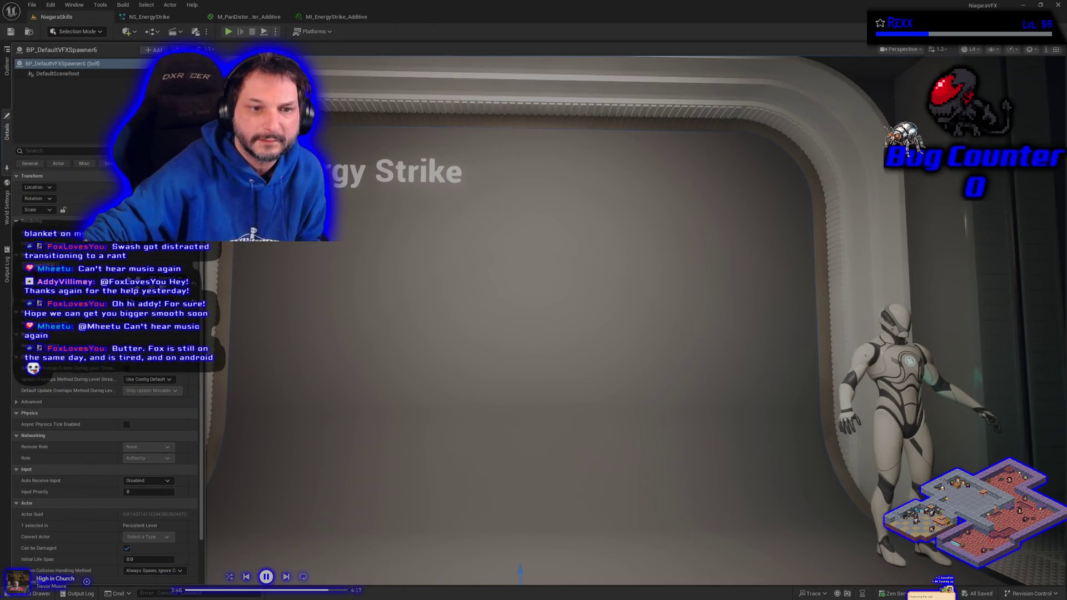
Pull the viewport back to frame the showcase stage, then bring up the Twitch page
scroll(374, 303, down, 5)
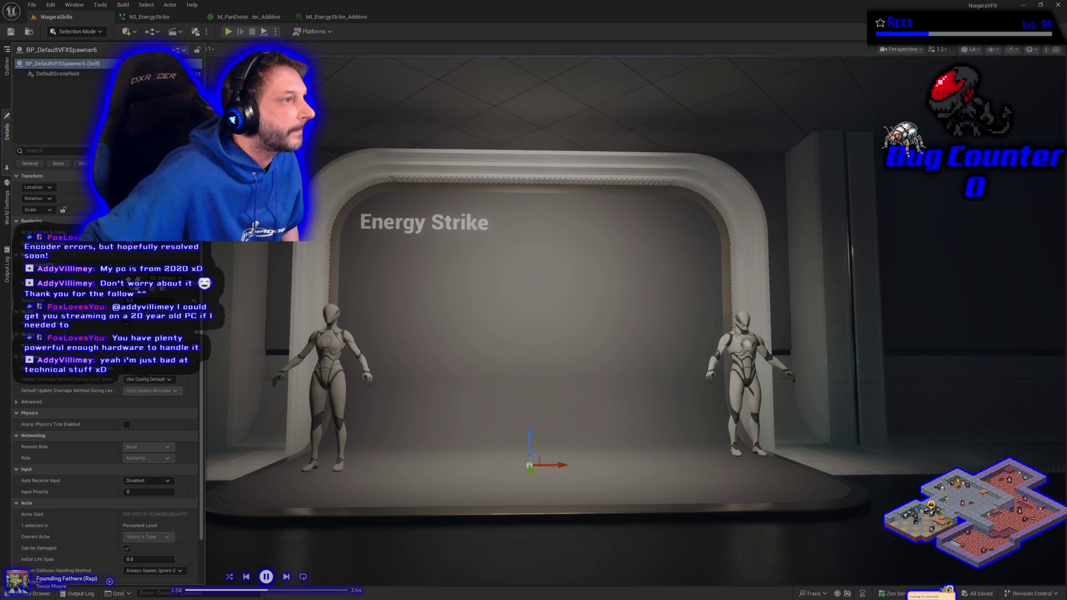
key(alt+Tab)
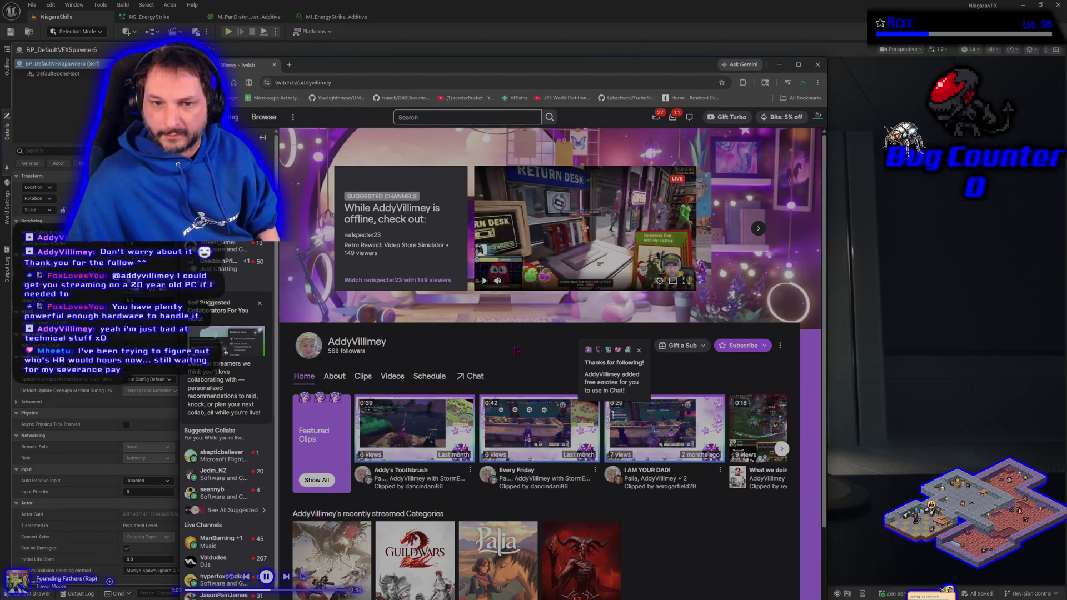
Scroll the Twitch channel page and show its About page
scroll(525, 356, down, 2)
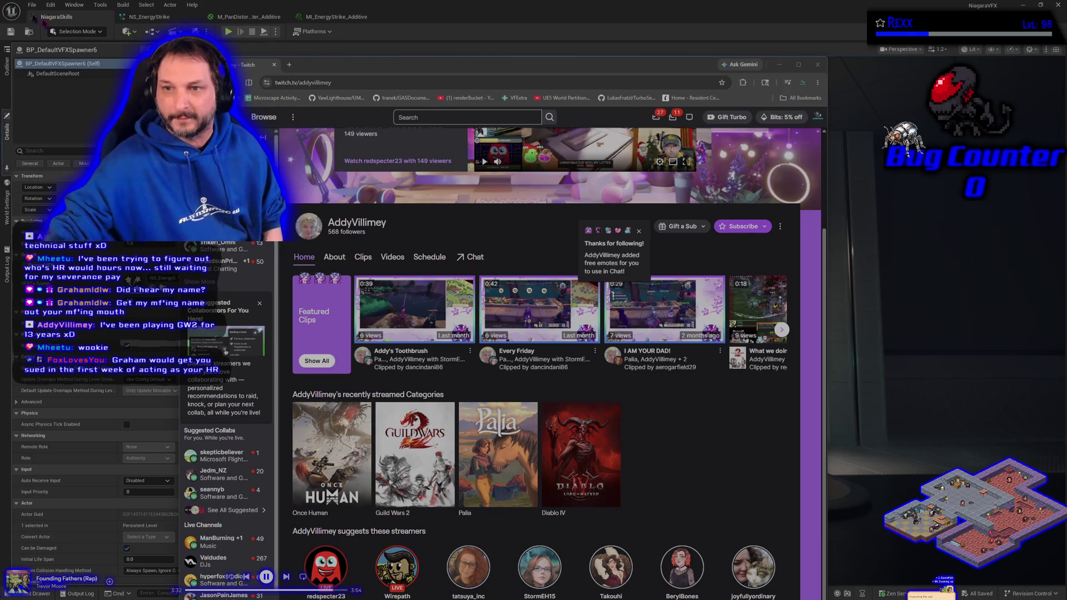
click(333, 258)
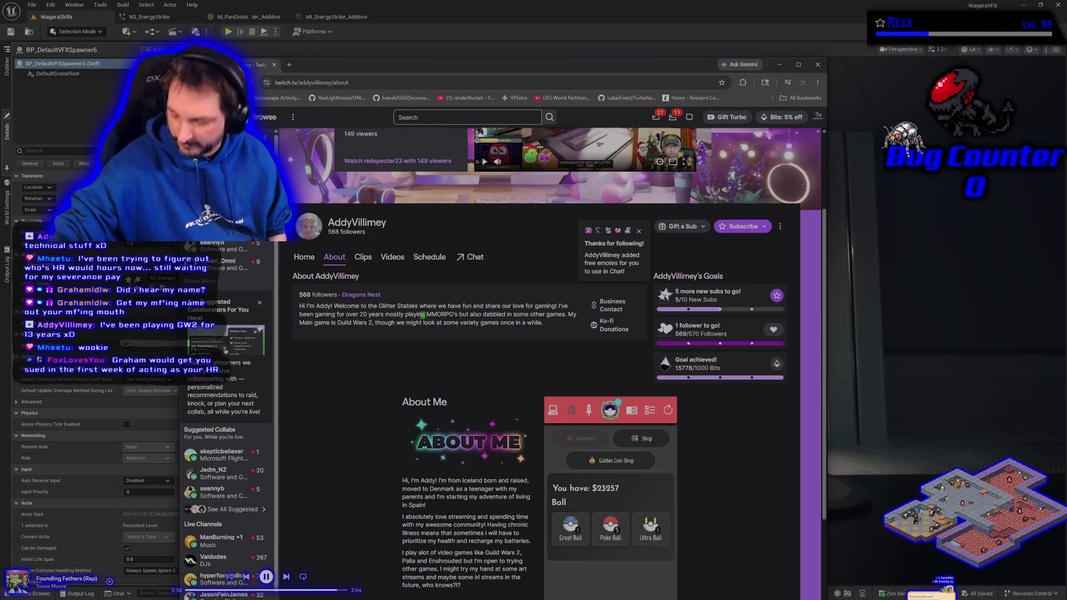
mouse_move(221, 594)
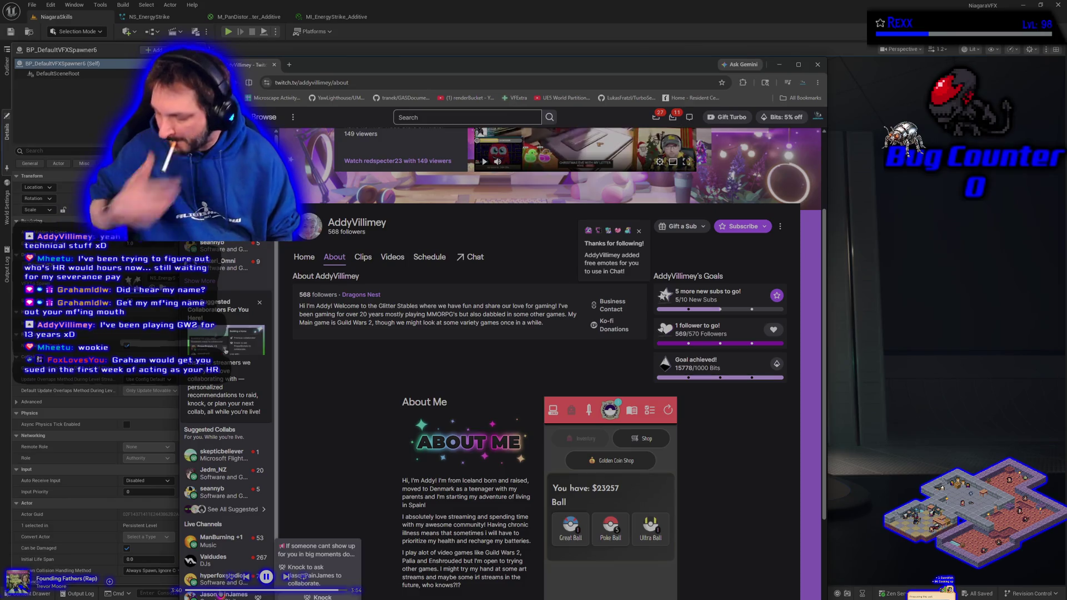